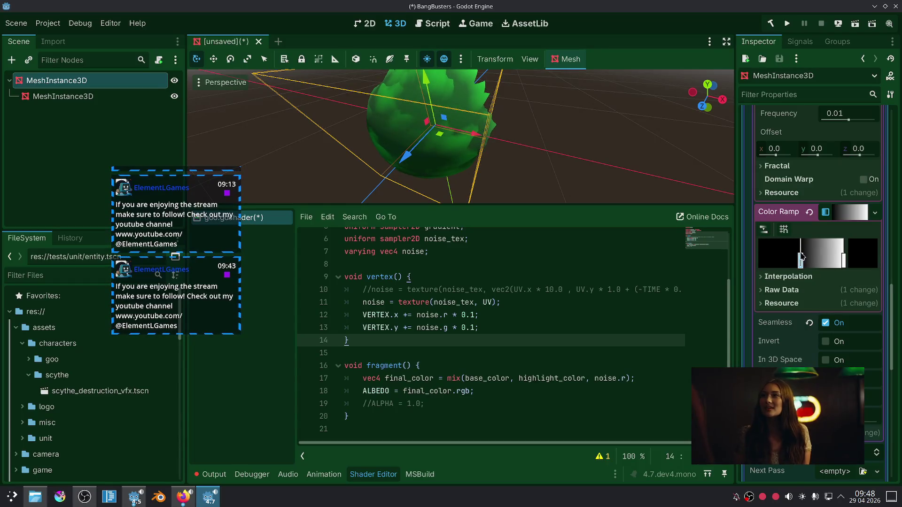
Shift both colour ramp stops left and change the line 12–13 multipliers from 0.1 to 0.05.
mouse_move(844, 260)
left_mouse_down()
mouse_move(815, 260)
mouse_move(865, 258)
left_mouse_up()
left_click_drag(795, 259, 784, 259)
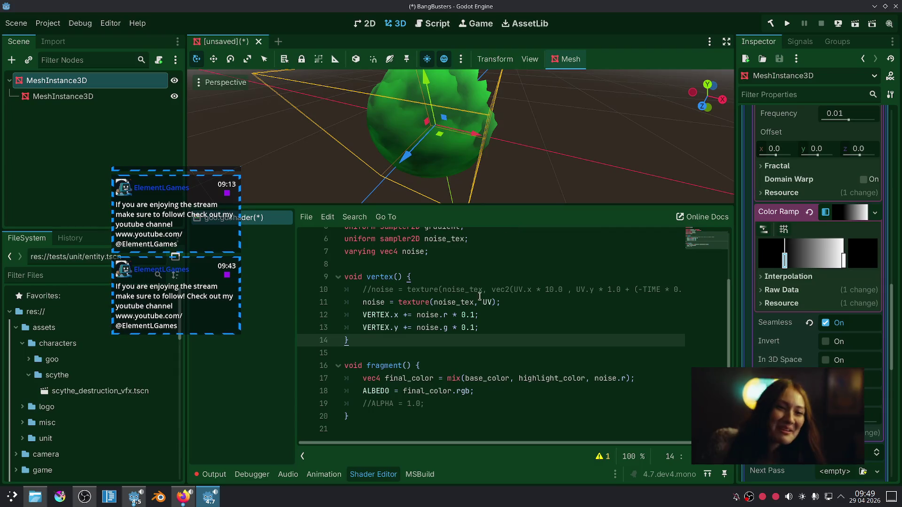
left_click(470, 327)
left_click(471, 313)
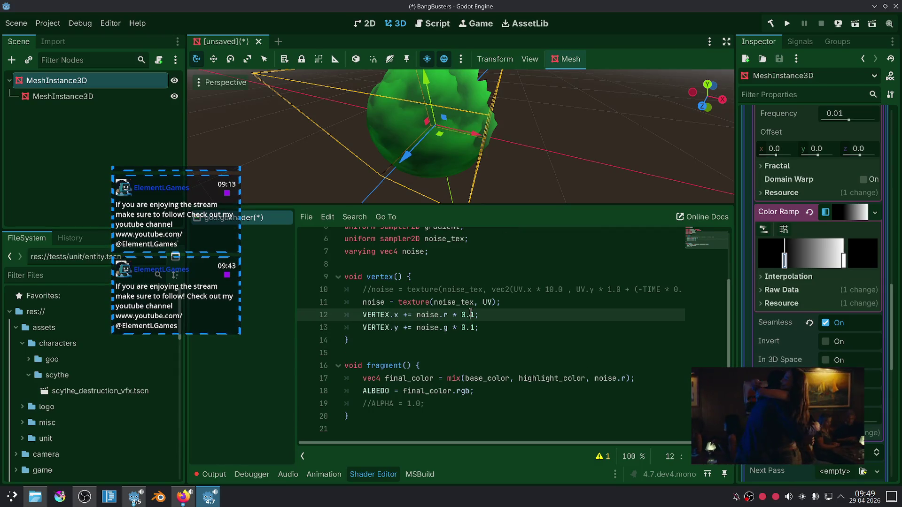
left_click(470, 327, "alt")
type("0")
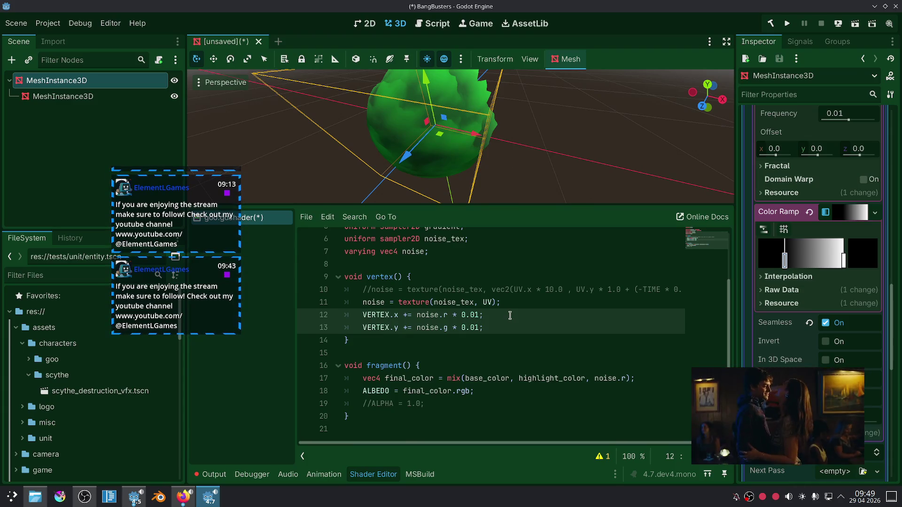
key("BackSpace")
type("5")
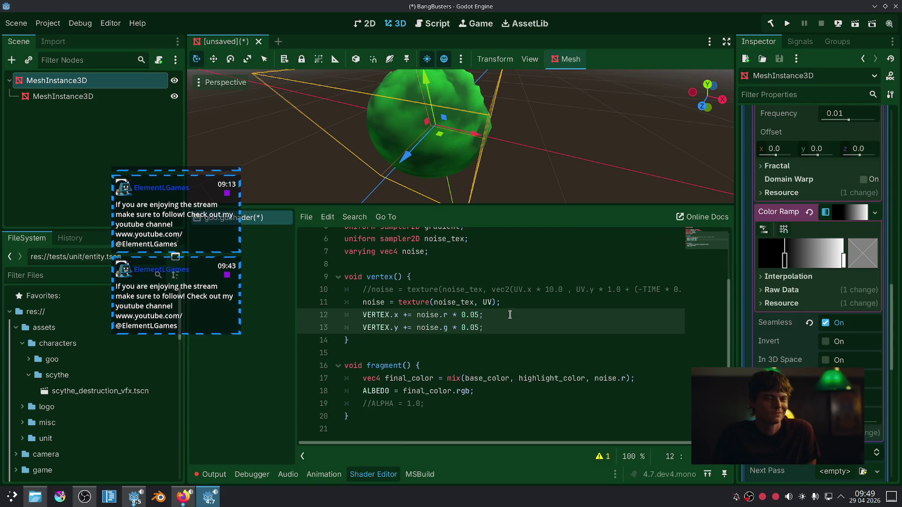
left_click(546, 173)
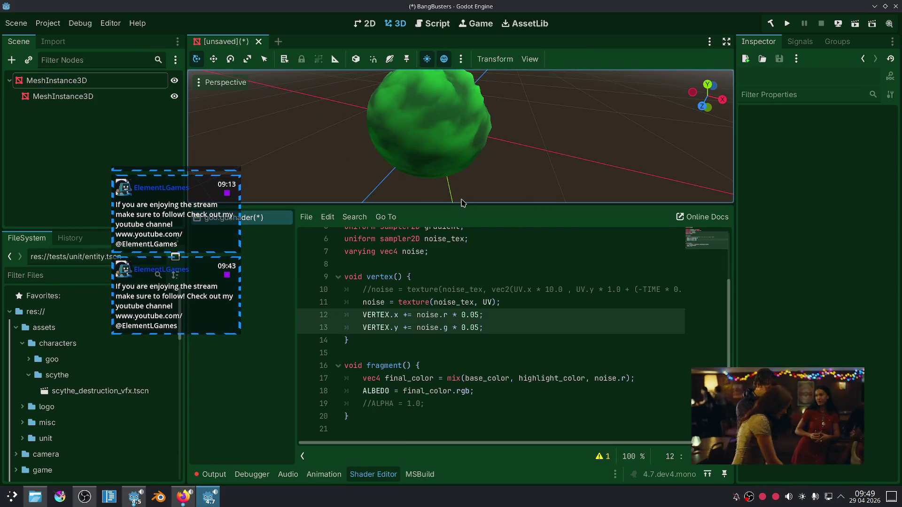
Comment out the plain UV noise line 11 and enable the time-scrolling line 10.
left_click(510, 297)
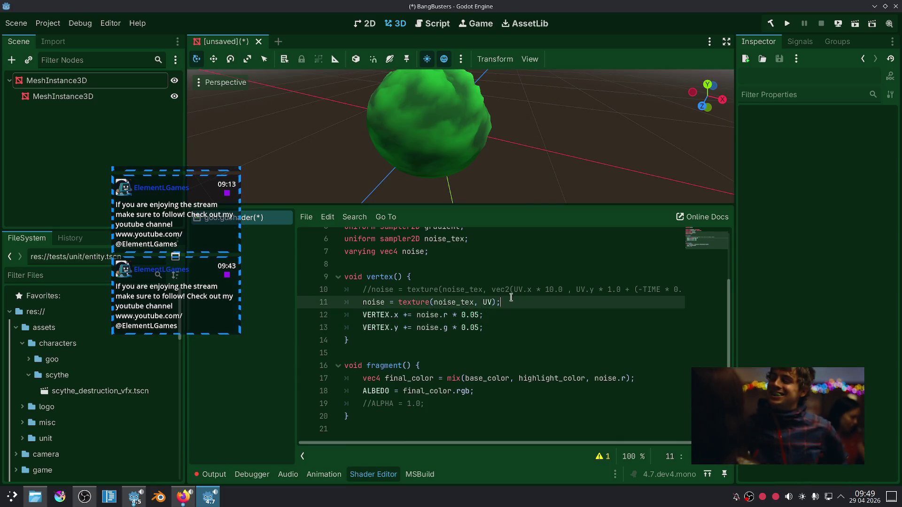
key("ctrl+k")
left_click(509, 290)
key("ctrl+k")
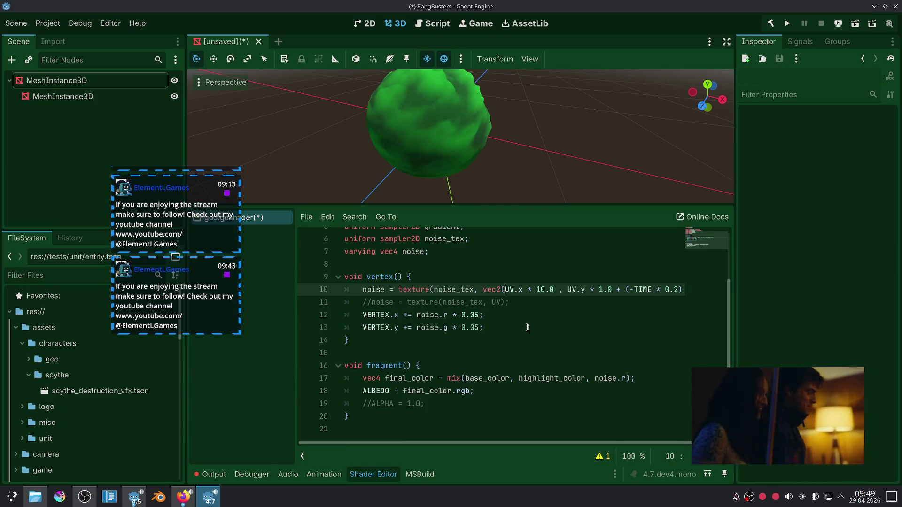
left_click(527, 328)
left_click_drag(538, 124, 559, 69)
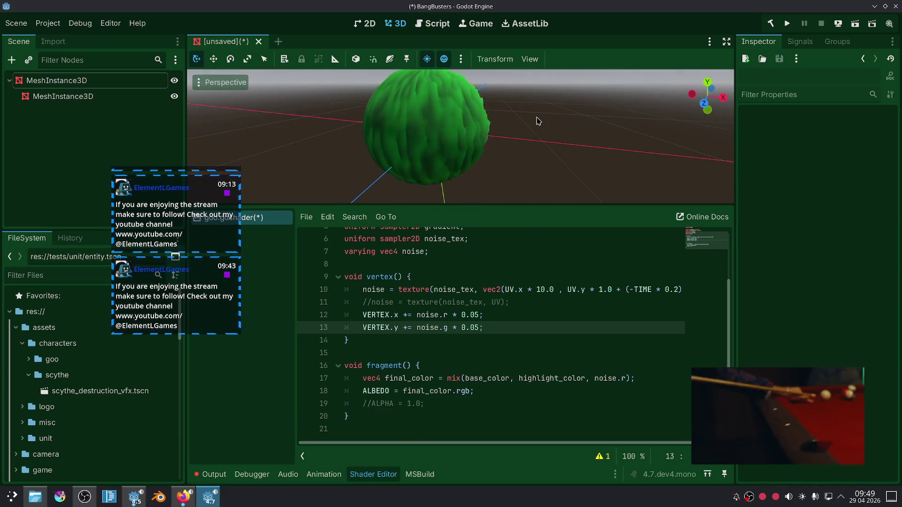
left_click_drag(532, 121, 503, 161)
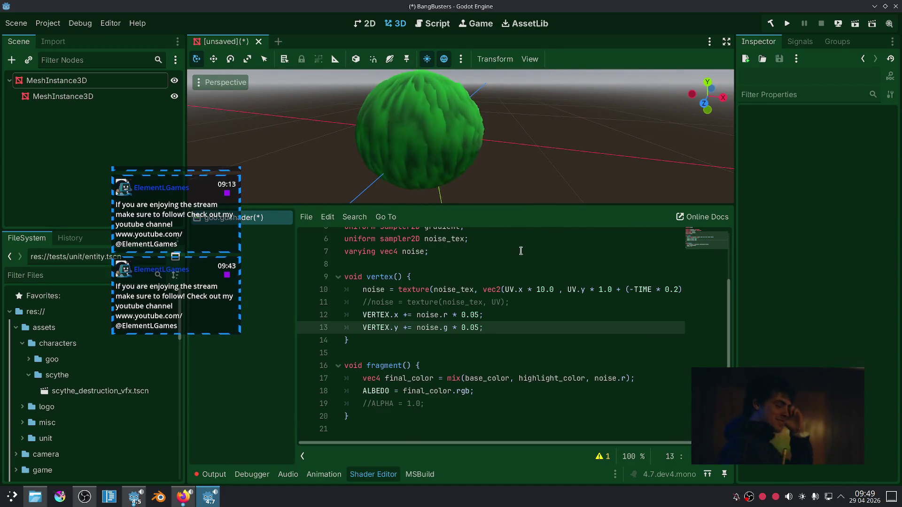
Remove the UV.x factor and set the UV.y factor to 10.0 on line 10.
left_click_drag(553, 287, 535, 289)
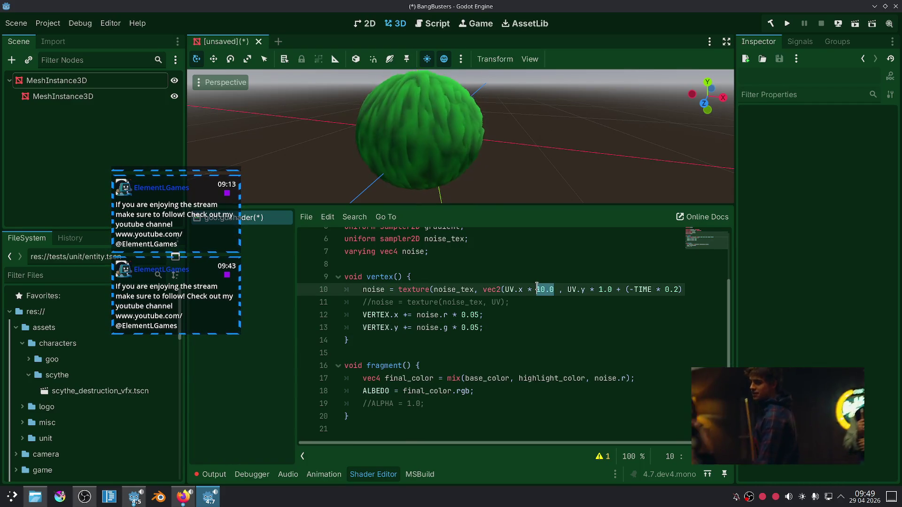
type("5.0")
left_click(538, 285)
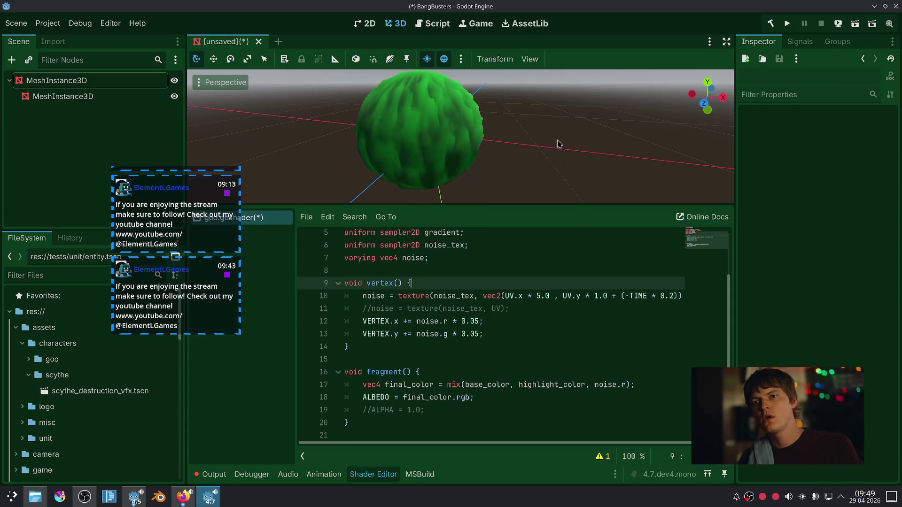
left_click(550, 295)
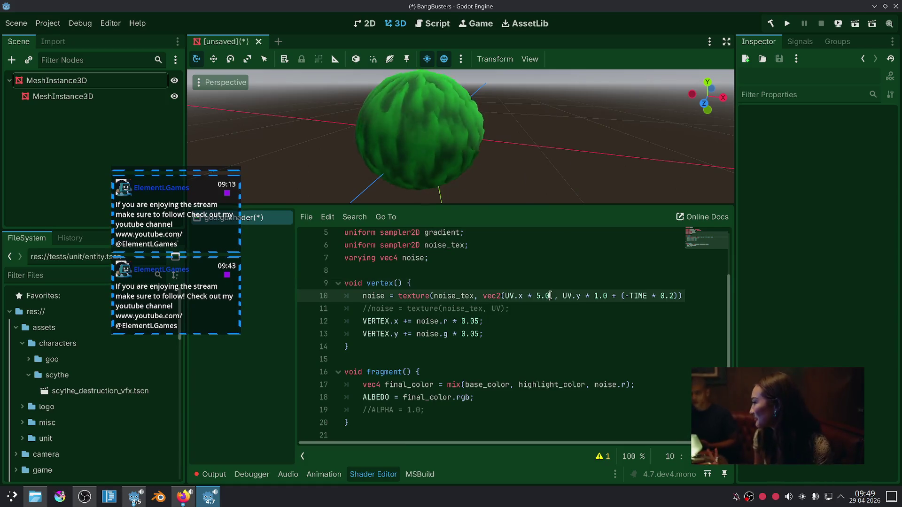
key("BackSpace")
key("BackSpace")
key("BackSpace")
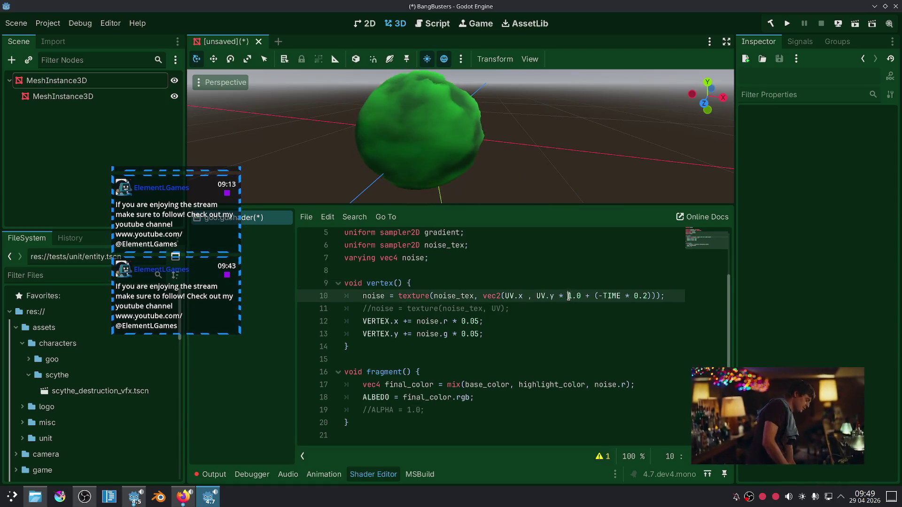
left_click(567, 296)
key("BackSpace")
type("5")
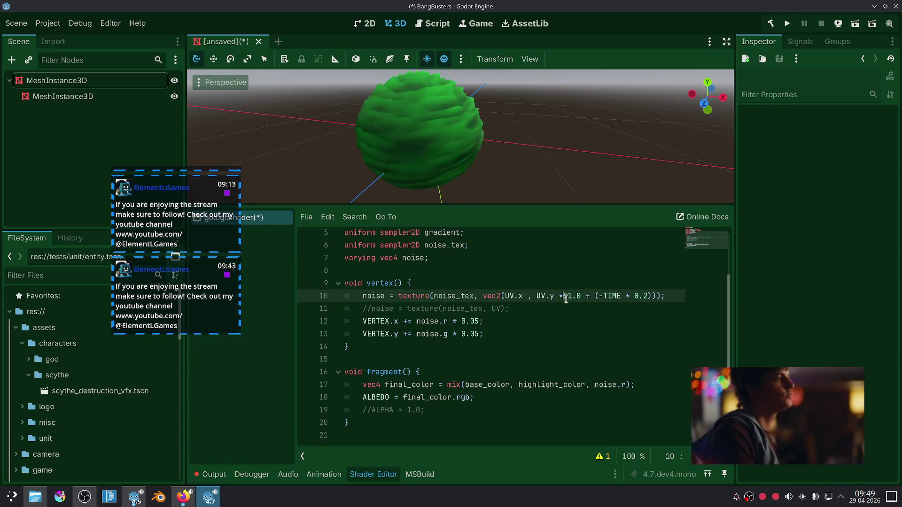
key("BackSpace")
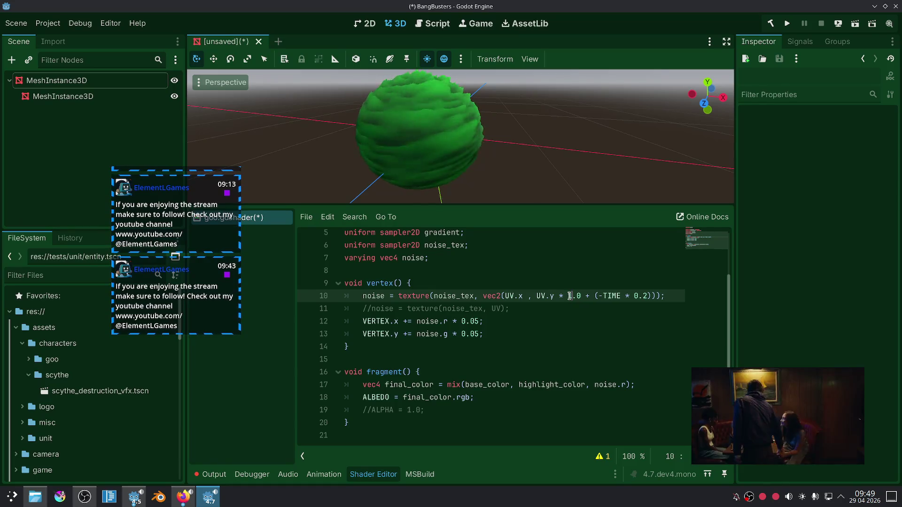
type("0")
left_click(561, 309)
scroll(524, 142, "up", 2)
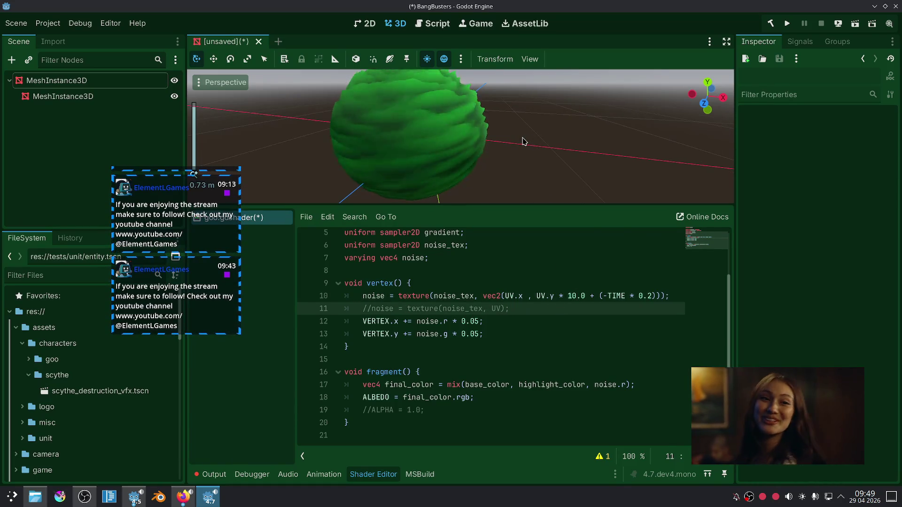
Duplicate line 13 into a new line VERTEX.z += noise.b * 0.05.
left_click(484, 332)
left_click_drag(483, 334, 363, 334)
left_click(548, 335)
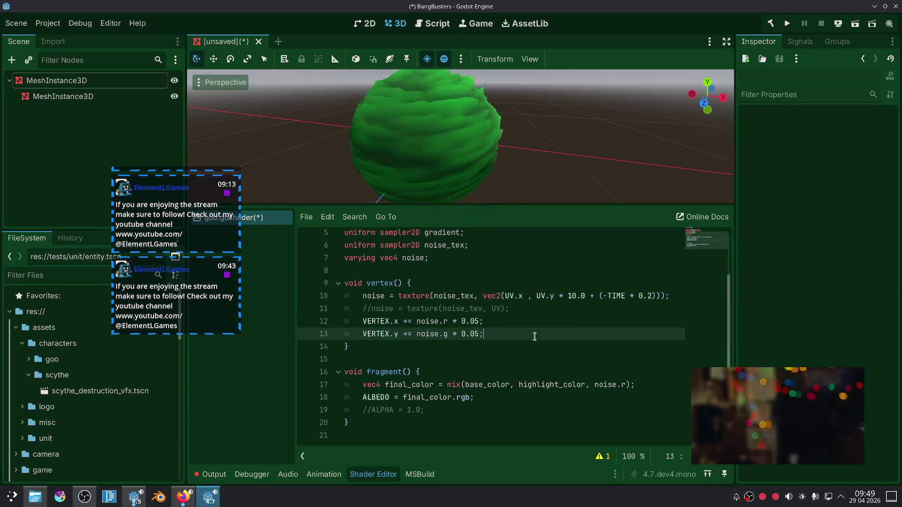
key("ctrl+shift+d")
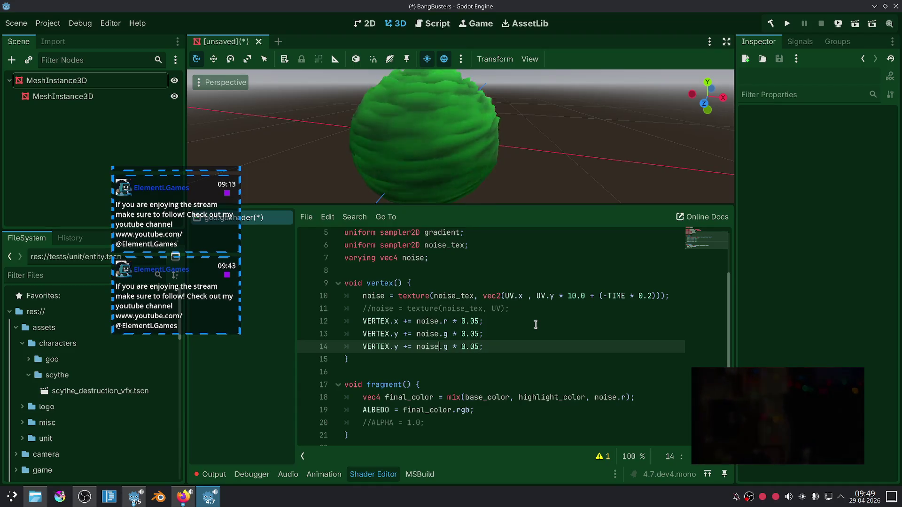
key("Delete")
type("b")
key("Left")
key("Left")
key("Left")
key("BackSpace")
type("z")
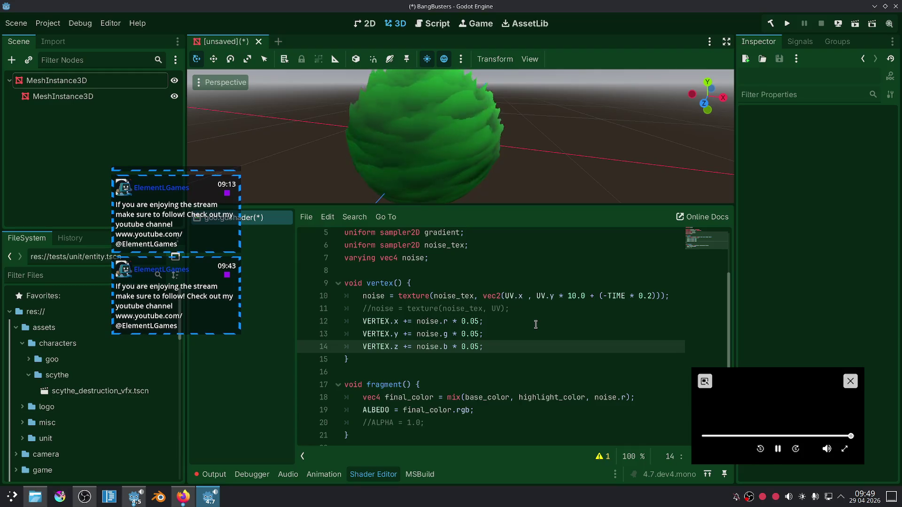
Change the UV.y noise factor on line 10 from 10 to 20.
key("End")
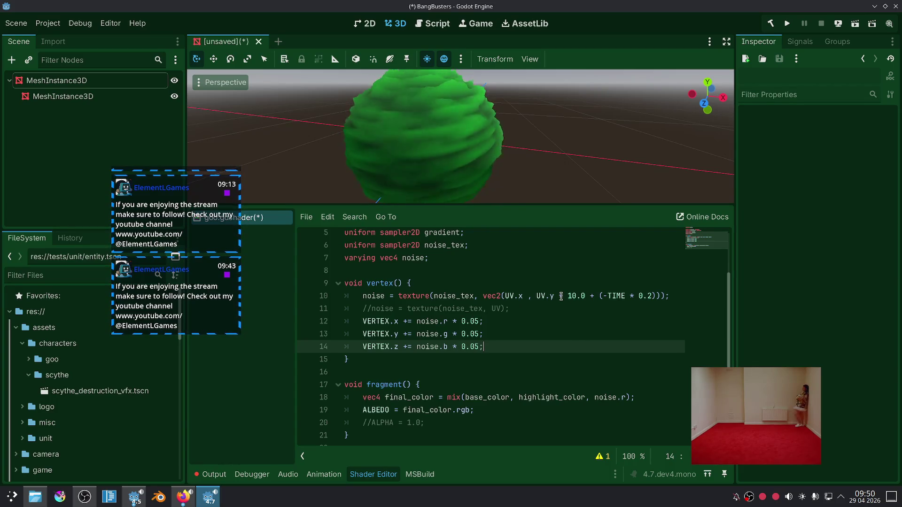
double_click(574, 296)
type("20")
key("Down")
key("Down")
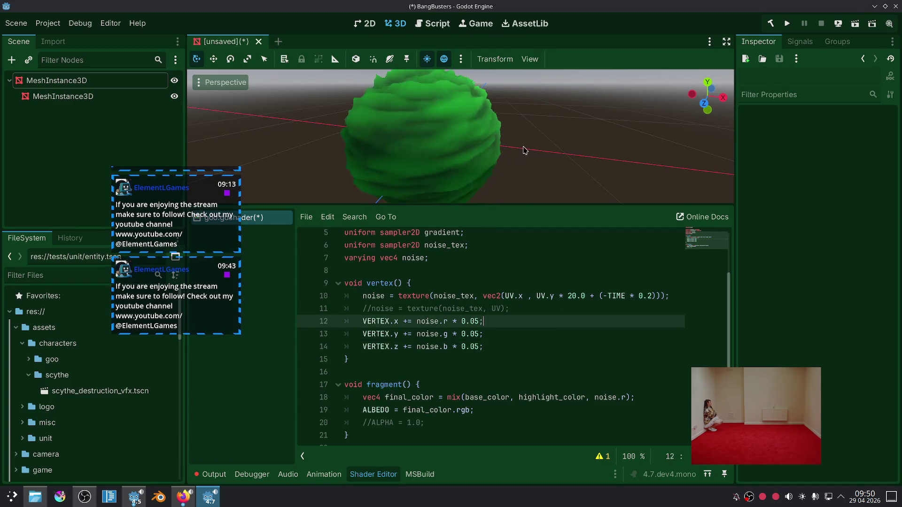
Delete the time-scrolling term on line 10, then restore it with undo.
left_click_drag(525, 150, 485, 161)
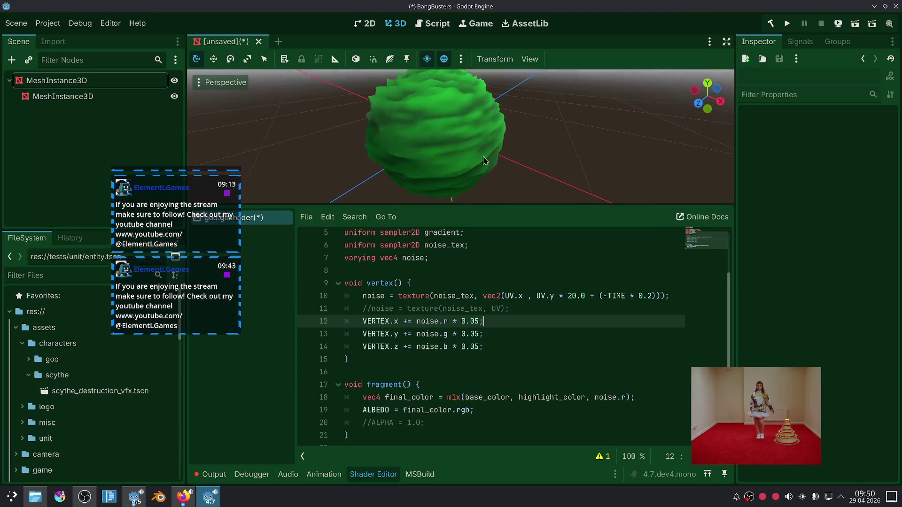
left_click(589, 295)
left_click_drag(590, 296, 654, 296)
left_click(596, 297)
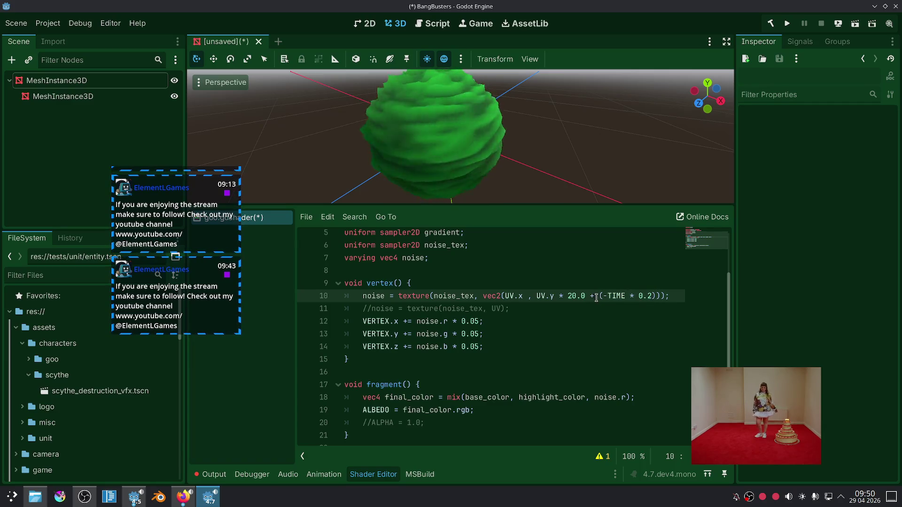
left_click_drag(590, 296, 656, 294)
key("BackSpace")
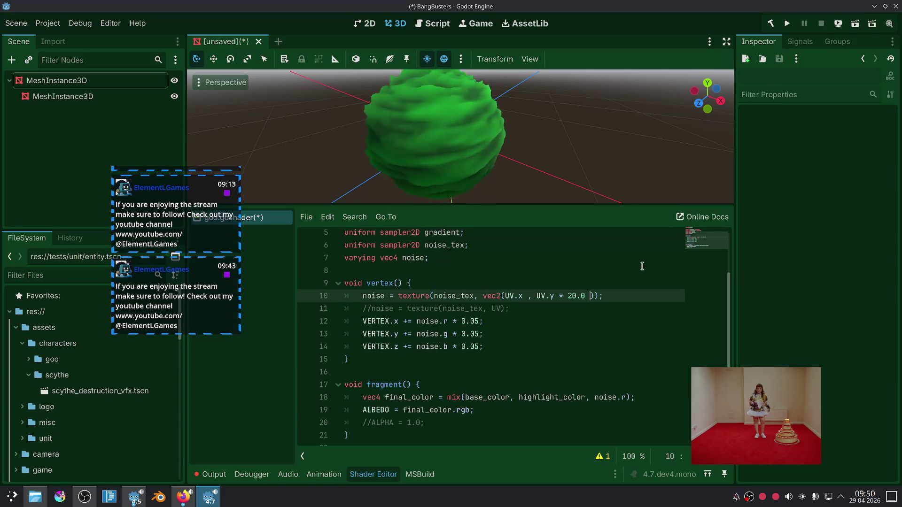
scroll(562, 134, "up", 2)
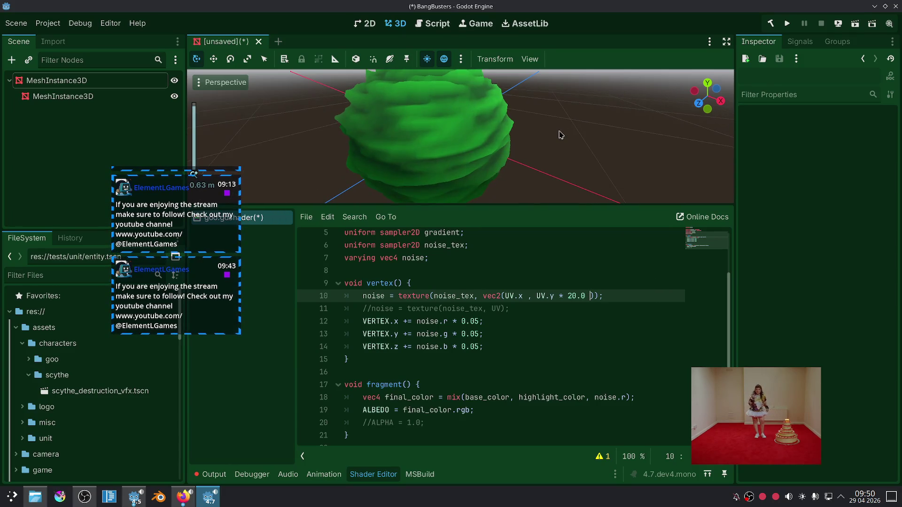
key("ctrl+z")
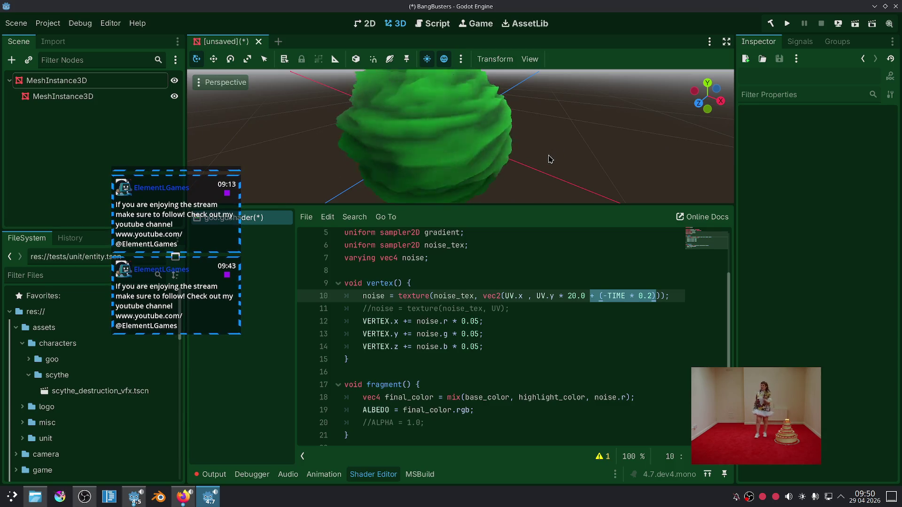
Wrap UV.y * 20.0 in parentheses and retype the minus sign before TIME.
left_click_drag(585, 296, 537, 296)
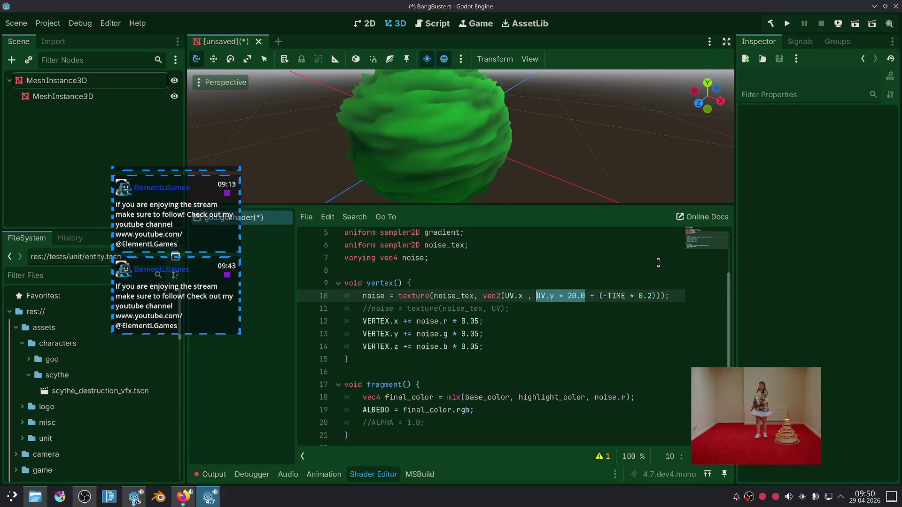
type("(")
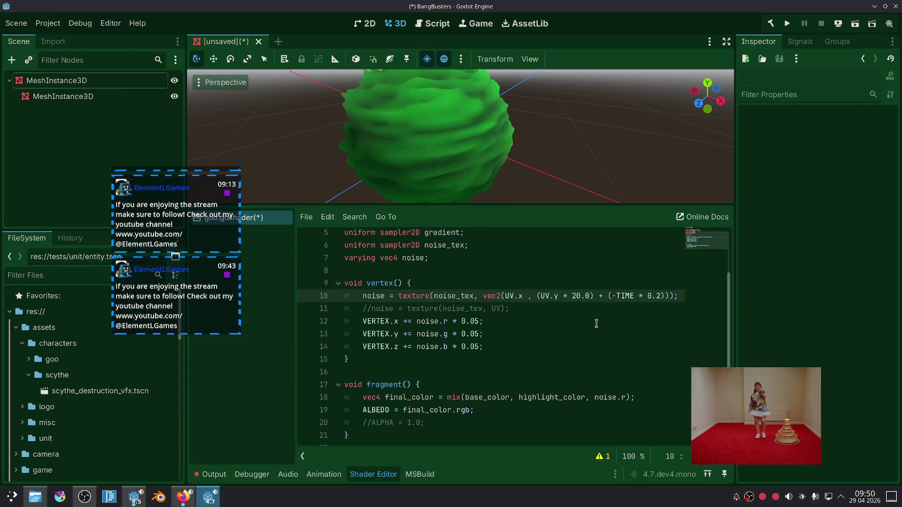
left_click(596, 323)
left_click(617, 296)
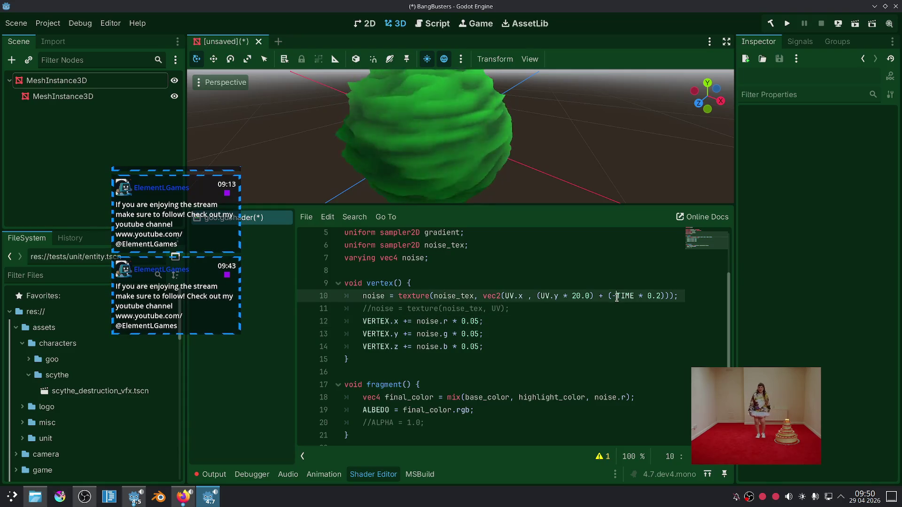
key("BackSpace")
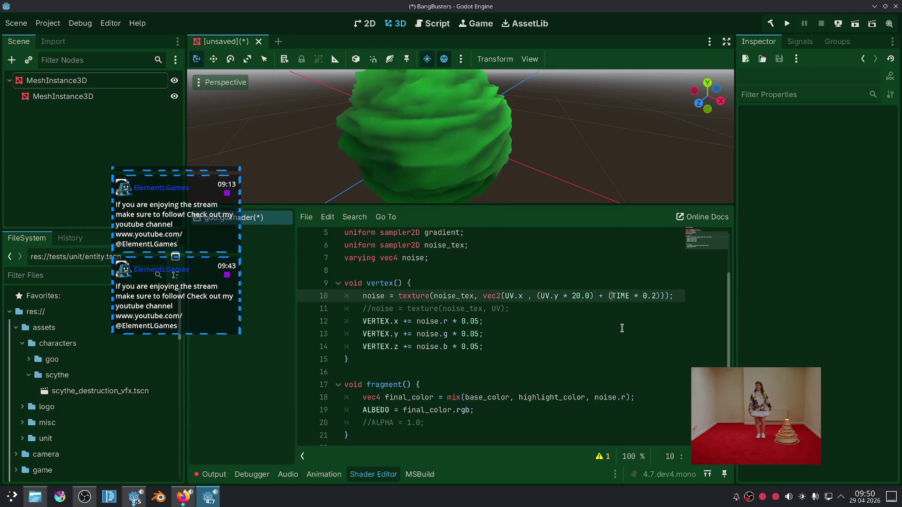
type("-")
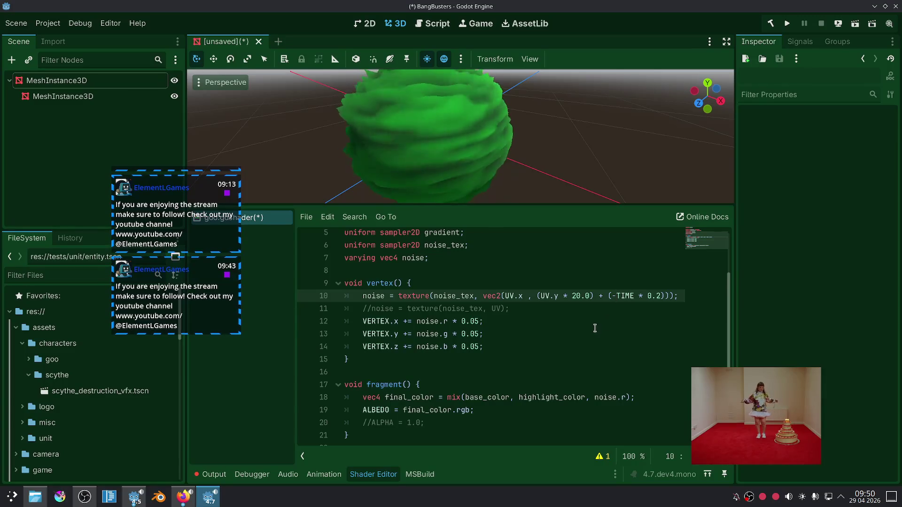
left_click(594, 325)
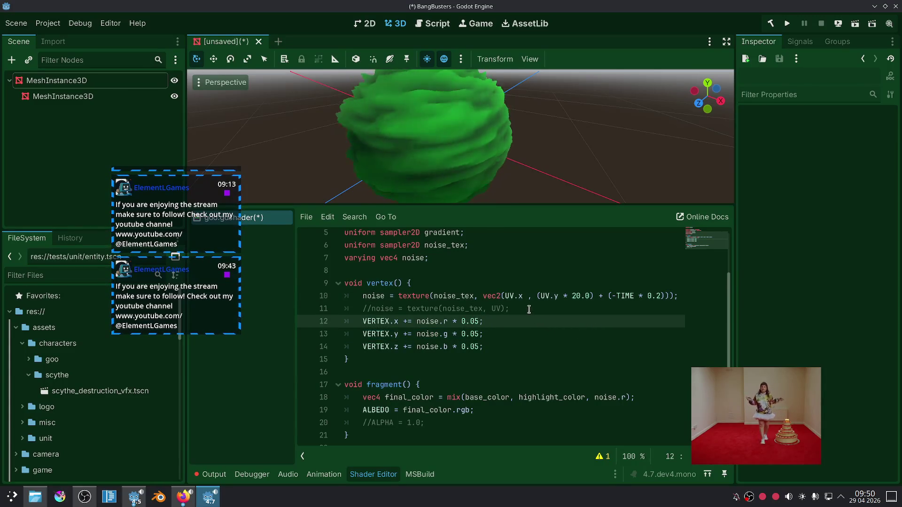
left_click(492, 338, "shift")
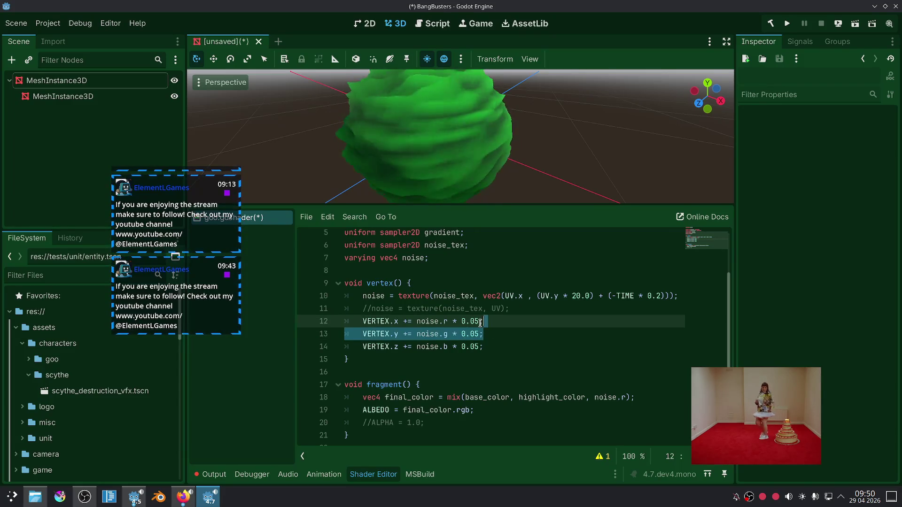
key("ctrl+k")
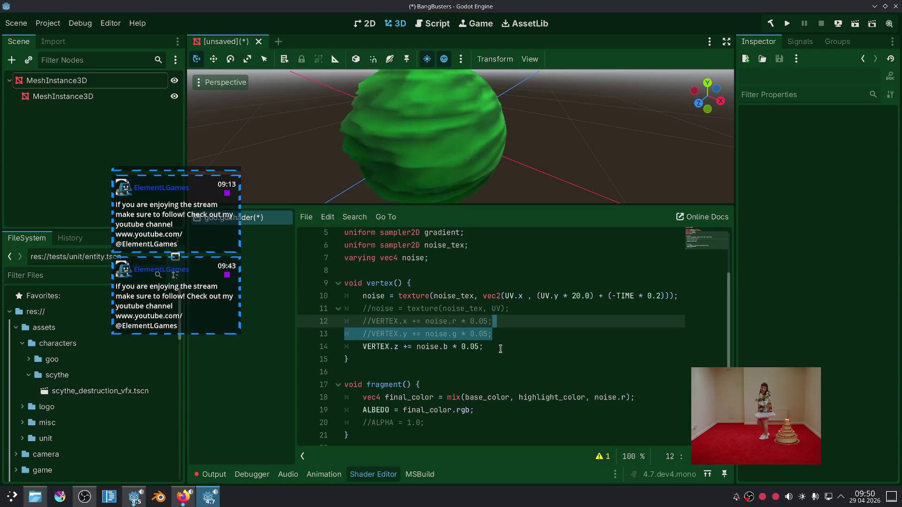
left_click(502, 324)
key("ctrl+k")
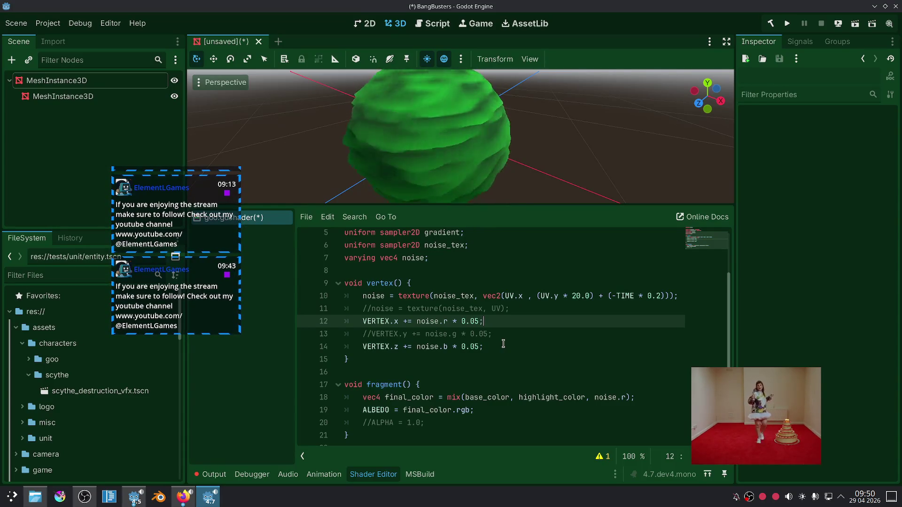
left_click(536, 335)
key("ctrl+k")
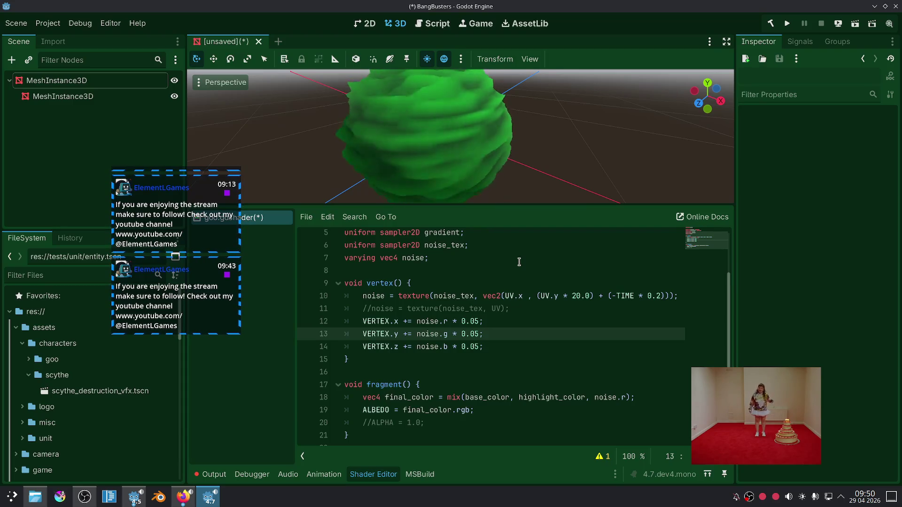
left_click(544, 298)
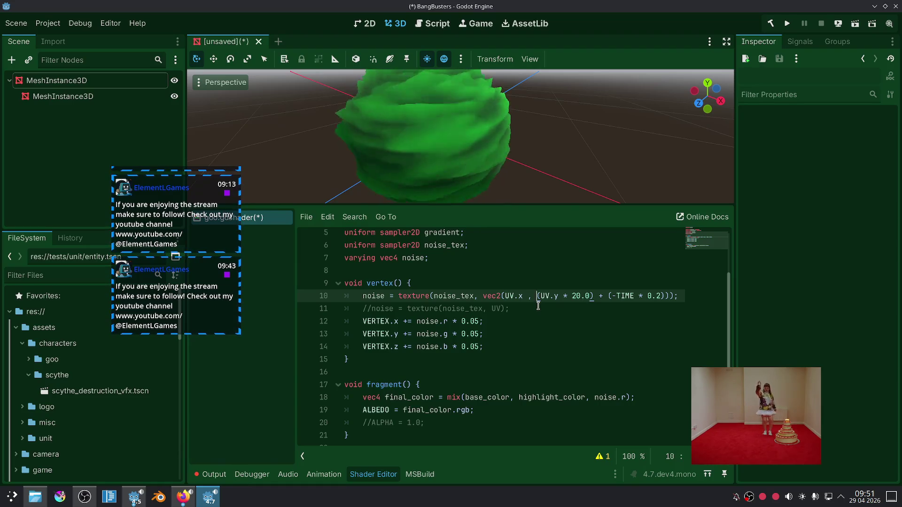
Comment out line 10, enable line 11, and paste the time-scrolling vec2 in place of UV.
key("ctrl+k")
key("Down")
key("ctrl+k")
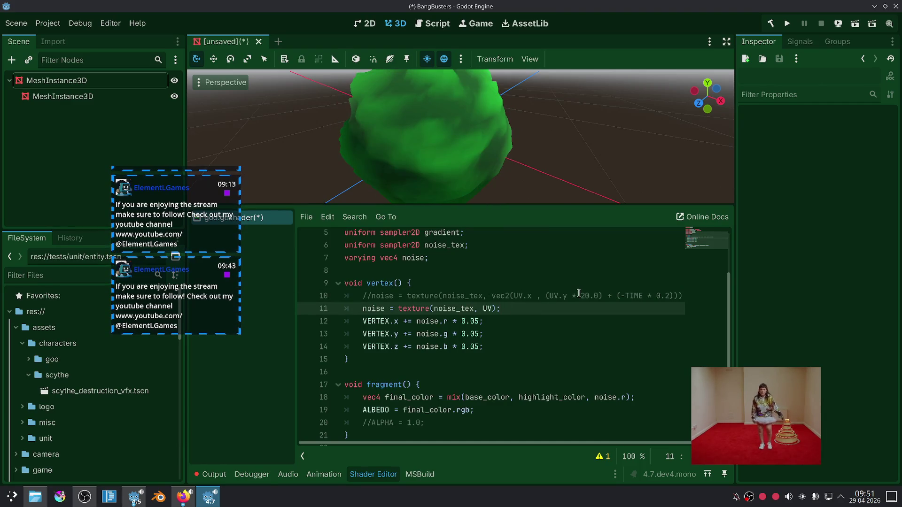
left_click(490, 308)
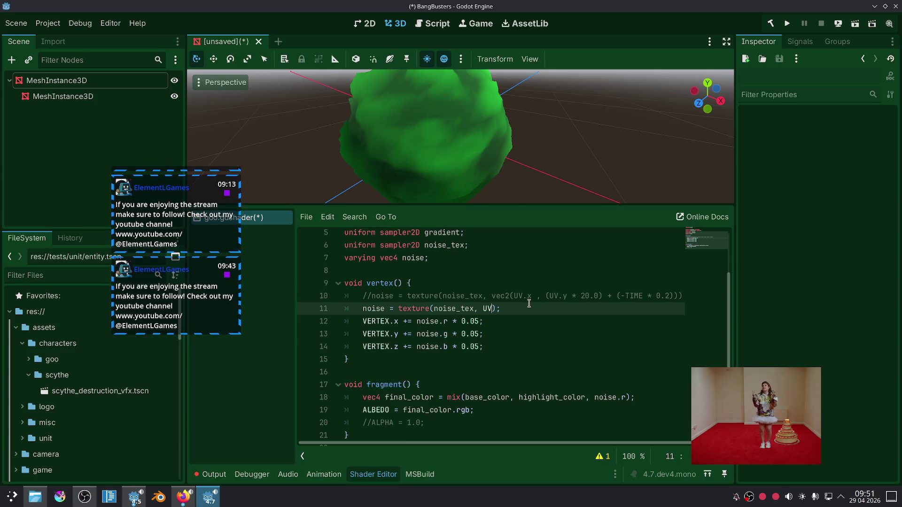
mouse_move(491, 295)
left_mouse_down()
mouse_move(521, 282)
mouse_move(668, 295)
left_mouse_up()
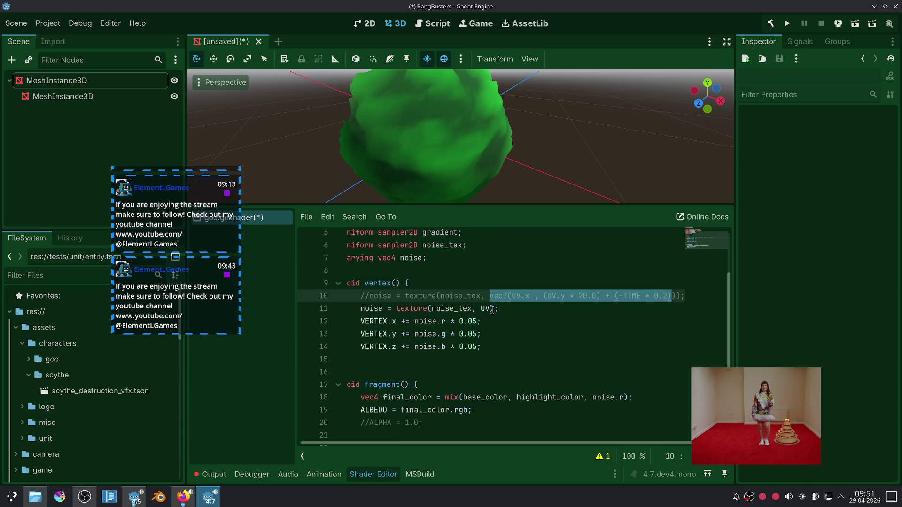
left_click_drag(491, 309, 484, 310)
type("vec2(UV.x , (UV.y * 20.0) + (-TIME * 0.2)")
left_click(621, 333)
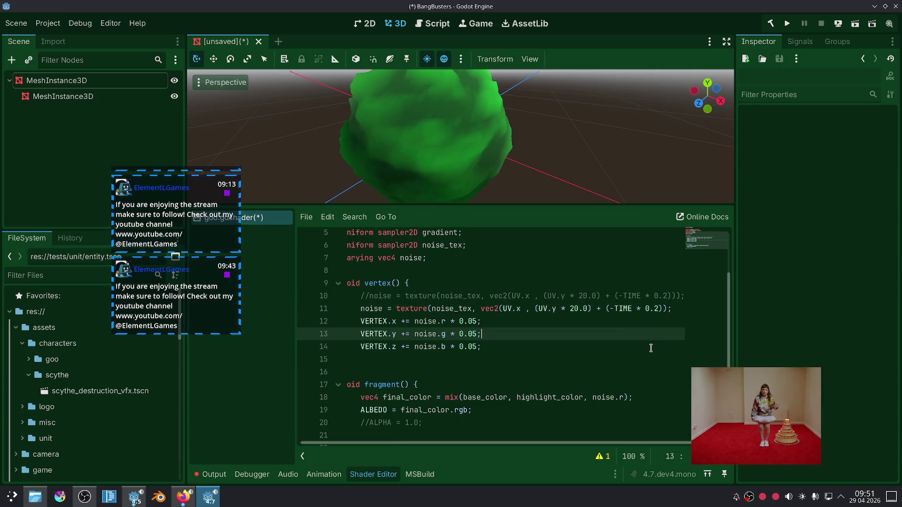
left_click(671, 309)
type(")")
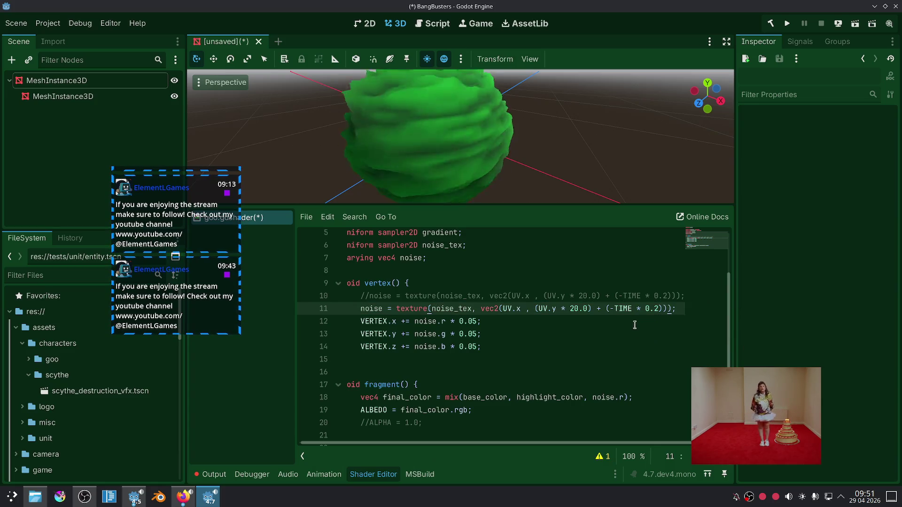
left_click(615, 335)
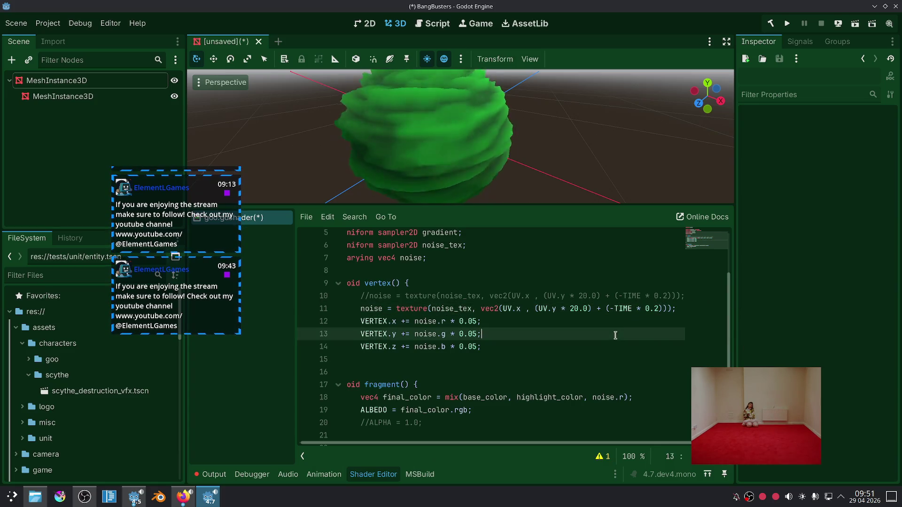
Remove the * 20.0 multiplier from the line 11 noise lookup.
double_click(590, 309)
key("BackSpace")
key("BackSpace")
key("BackSpace")
key("BackSpace")
left_click(571, 330)
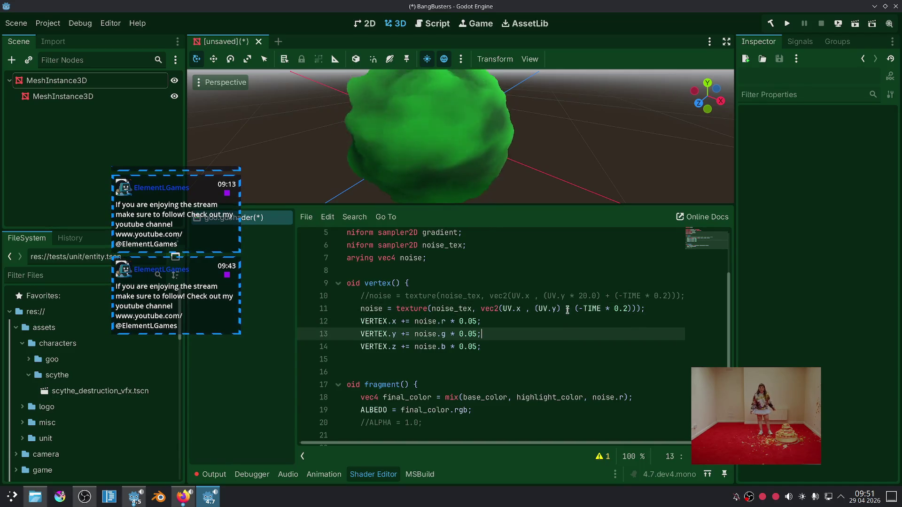
scroll(520, 161, "down", 2)
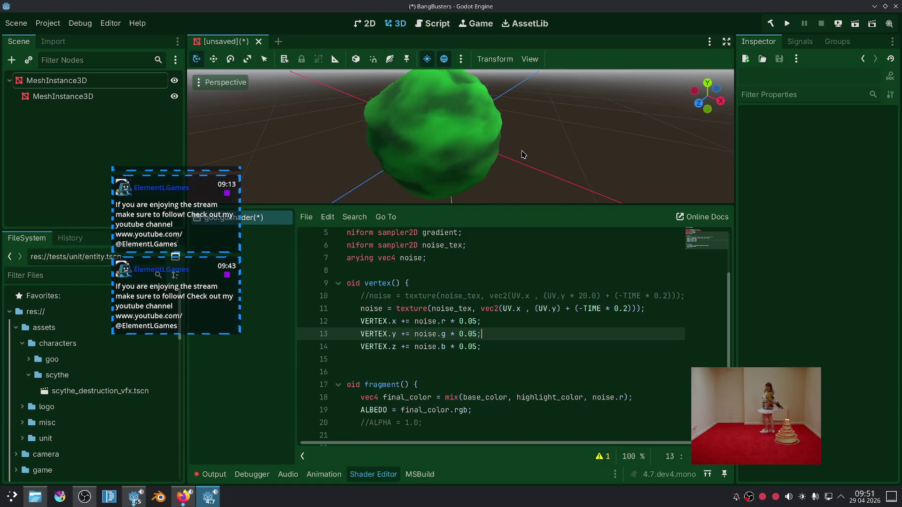
mouse_move(520, 168)
left_mouse_down()
mouse_move(500, 133)
mouse_move(497, 141)
left_mouse_up()
scroll(483, 328, "up", 2)
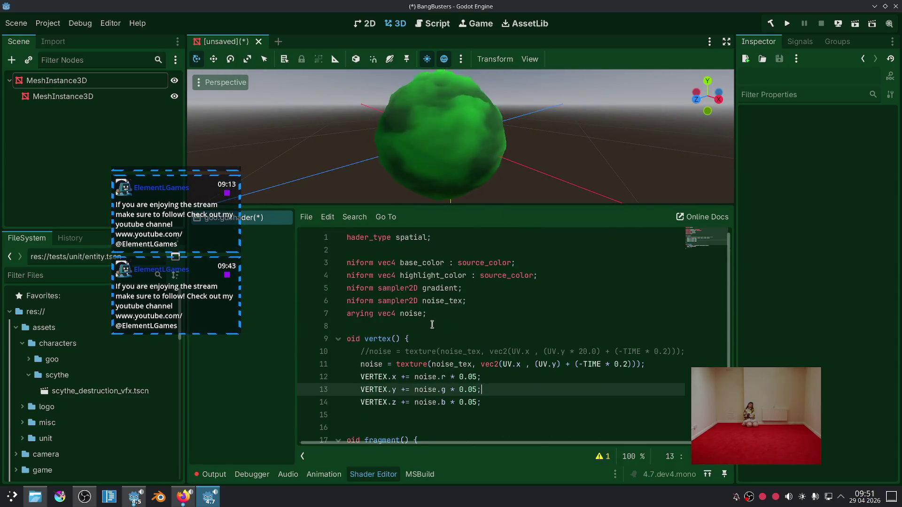
Insert blank lines below the noise declaration and begin typing 'uniform fl' on line 8.
left_click(483, 331)
key("Return")
key("Up")
key("Return")
key("Up")
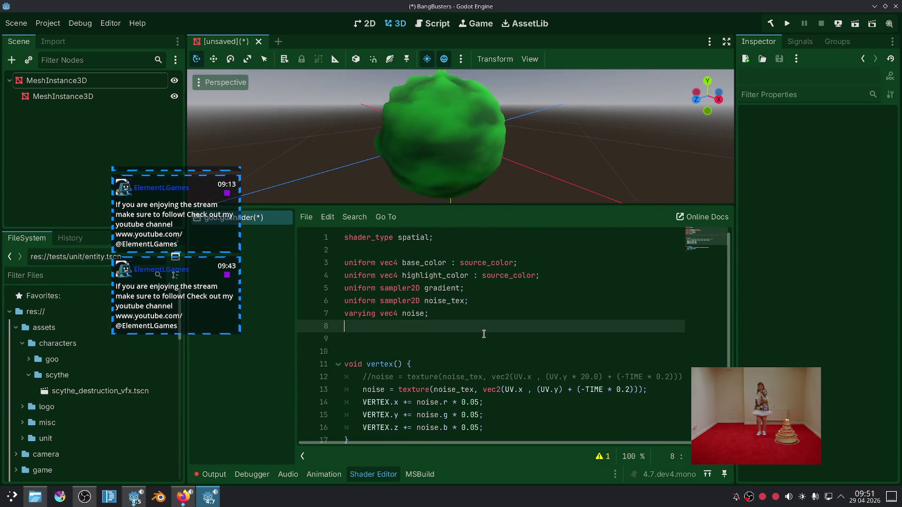
type("uniform")
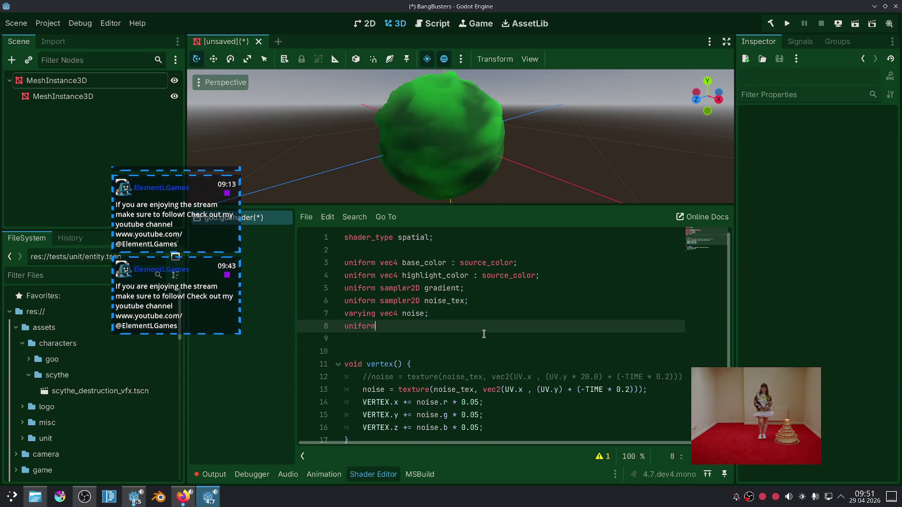
type(" fl")
Complete line 8 as 'uniform float depth : hint_range(0.0, 1.0, 0.01) = 0.05;'.
key("Return")
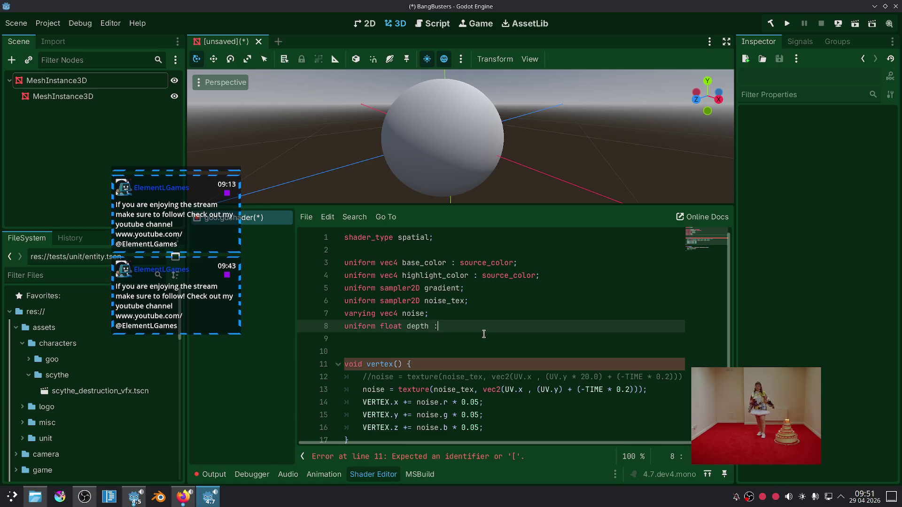
type(" hi")
key("Return")
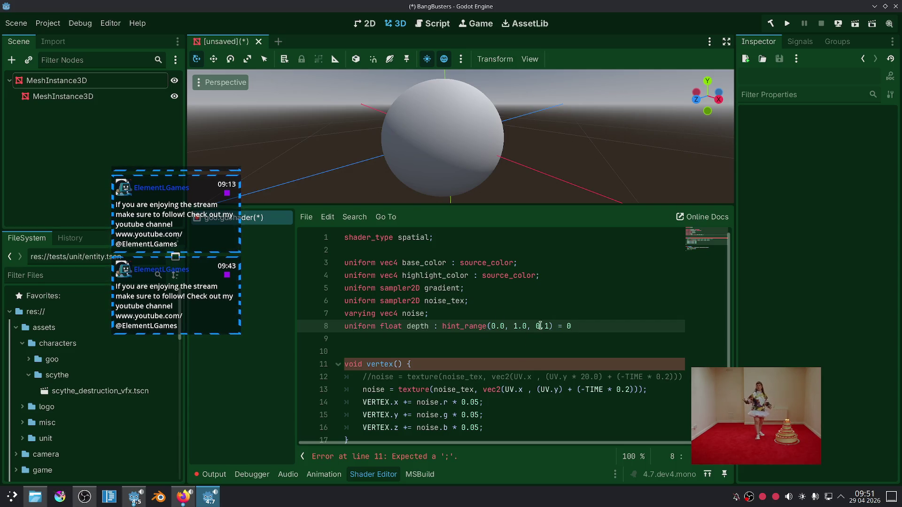
type("0")
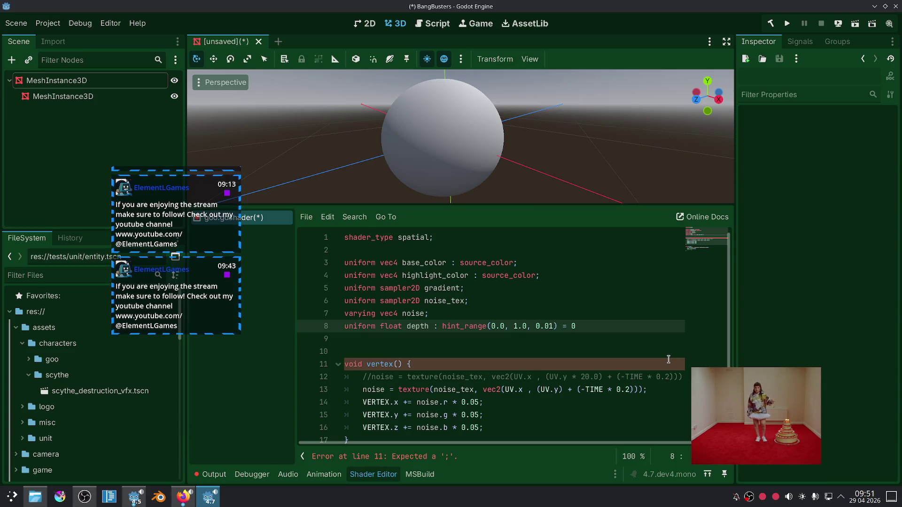
key("End")
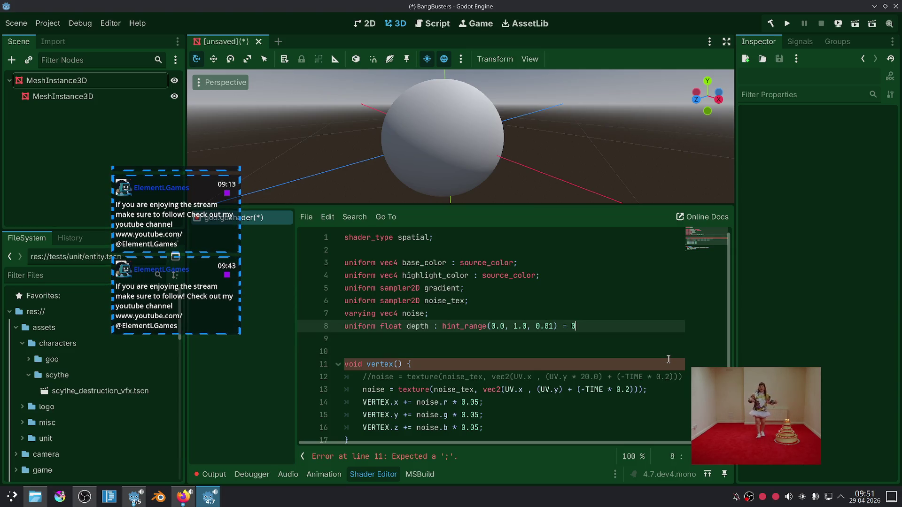
key("BackSpace")
type("05;")
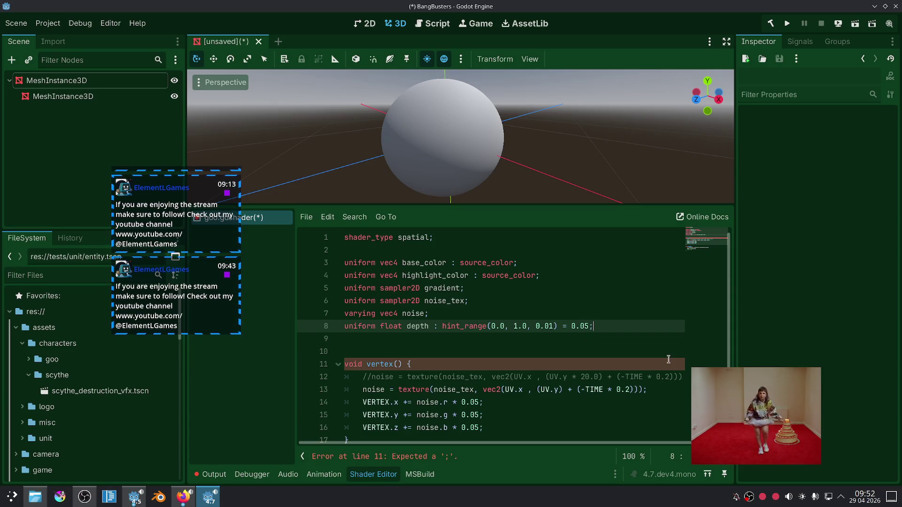
double_click(416, 326)
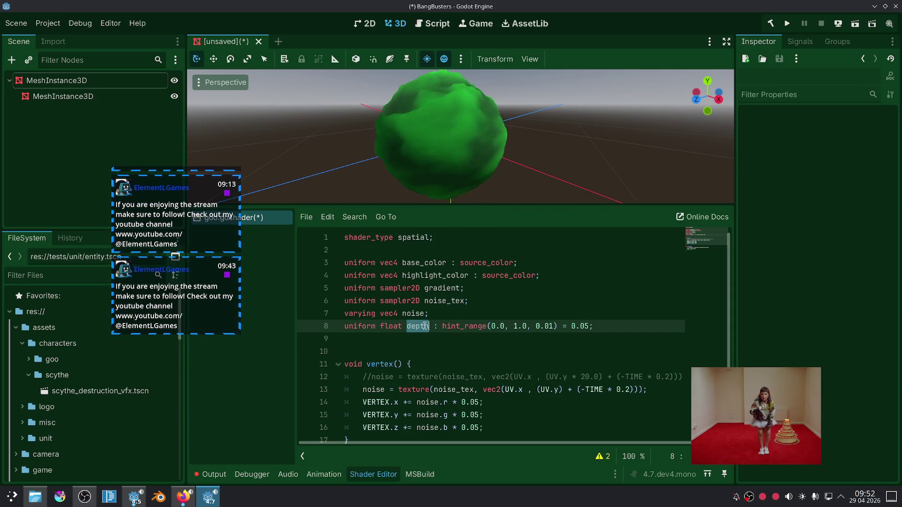
Replace the VERTEX.x/y/z offset lines with 'VERTEX += noise.rgb * depth;'.
scroll(521, 340, "down", 2)
mouse_move(486, 351)
left_mouse_down()
mouse_move(399, 326)
mouse_move(398, 336)
mouse_move(362, 325)
left_mouse_up()
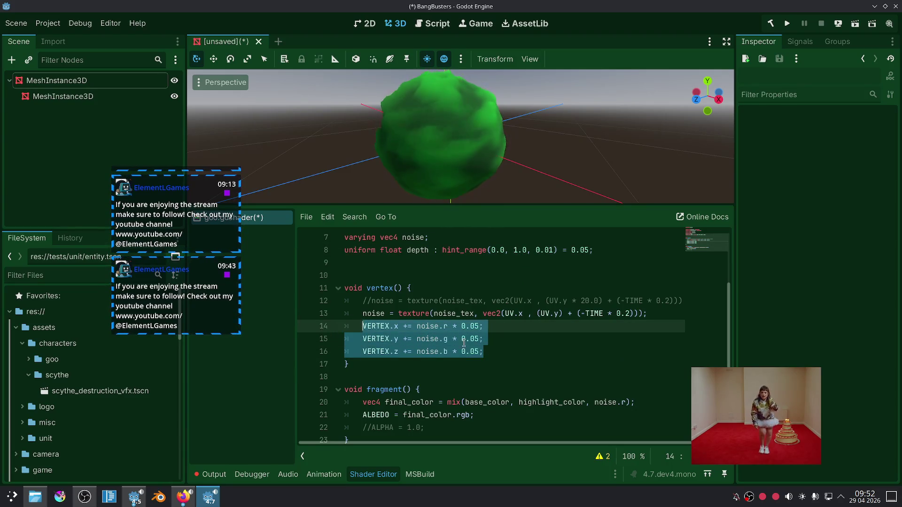
type("Vert")
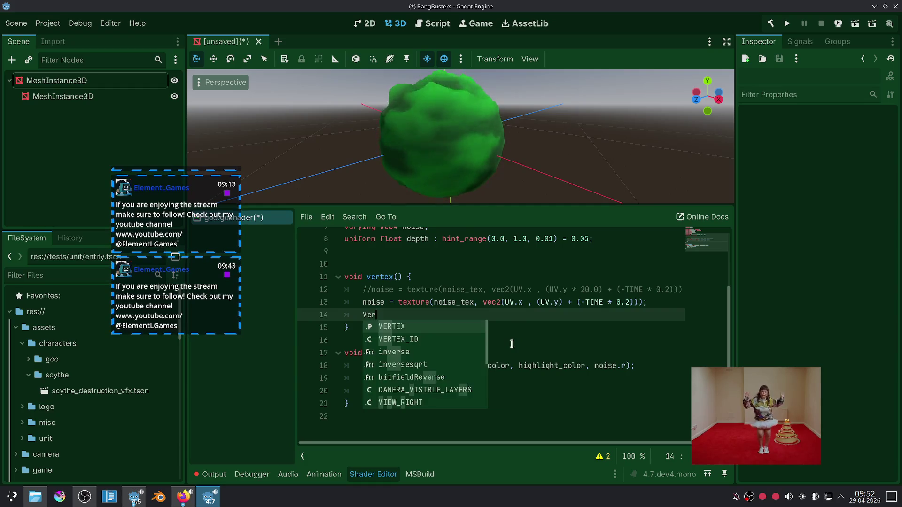
key("Return")
type("noise * depth")
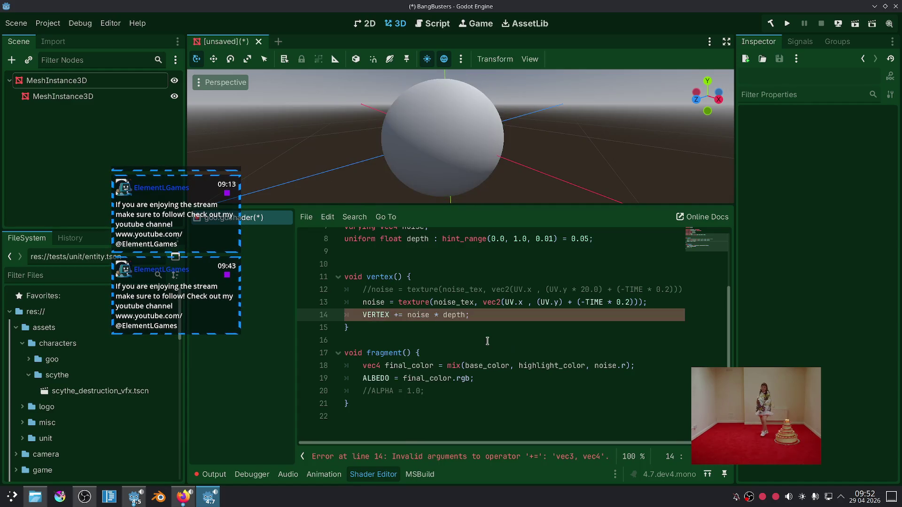
type(".rgb")
left_click(550, 355)
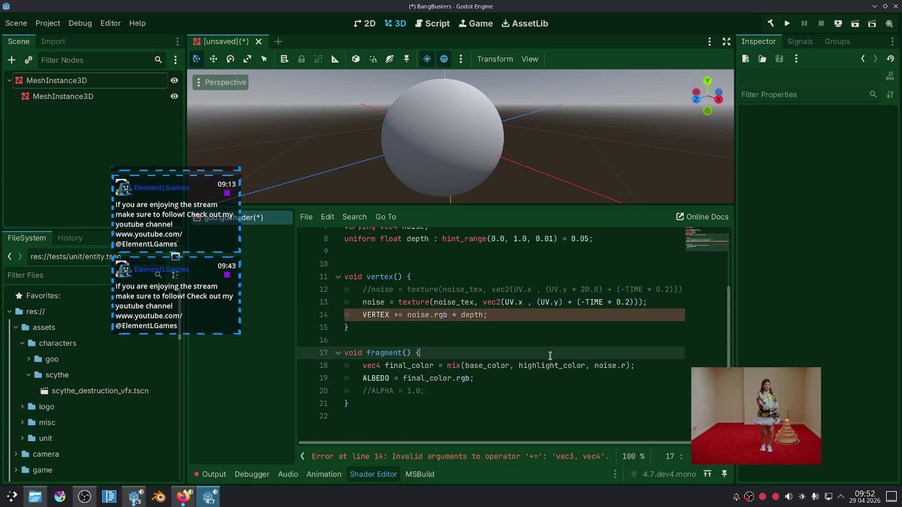
Orbit to look down on the lumpy ball and select the mix() expression on line 18.
scroll(535, 149, "up", 5)
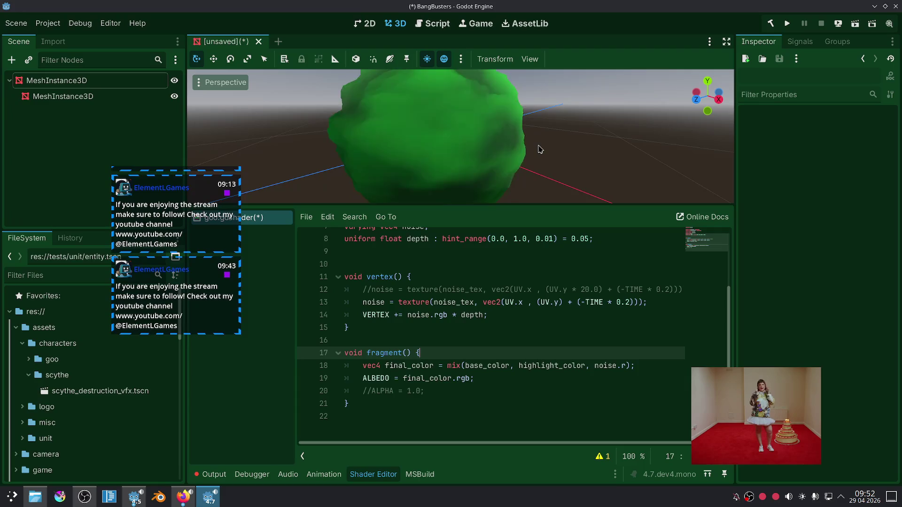
scroll(539, 149, "down", 5)
left_click_drag(539, 161, 527, 183)
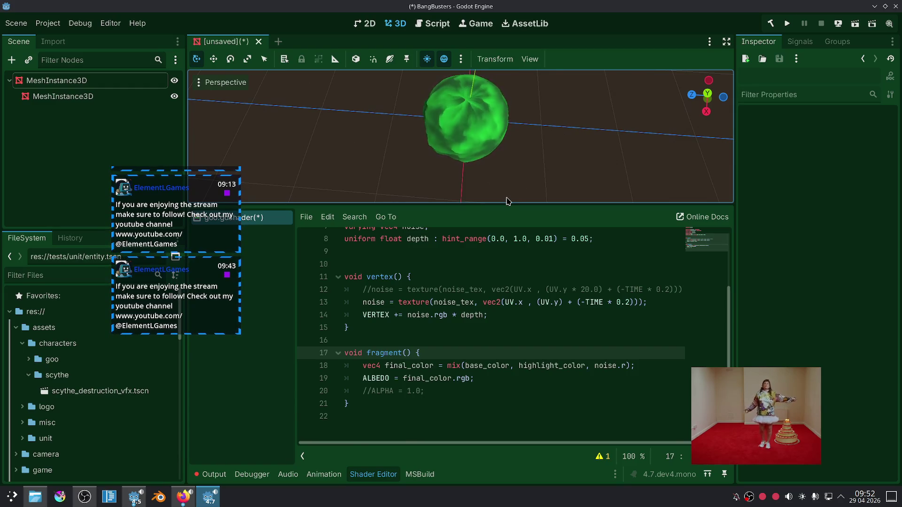
scroll(520, 306, "up", 2)
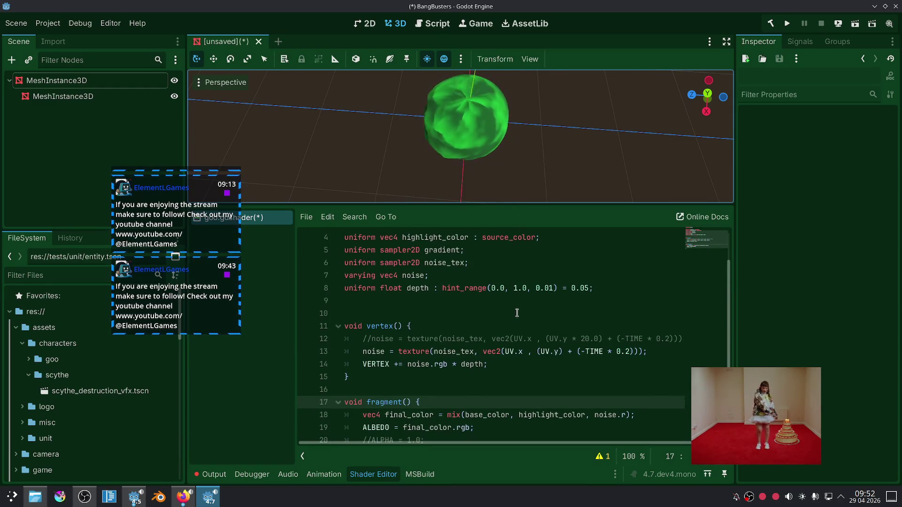
scroll(516, 313, "down", 1)
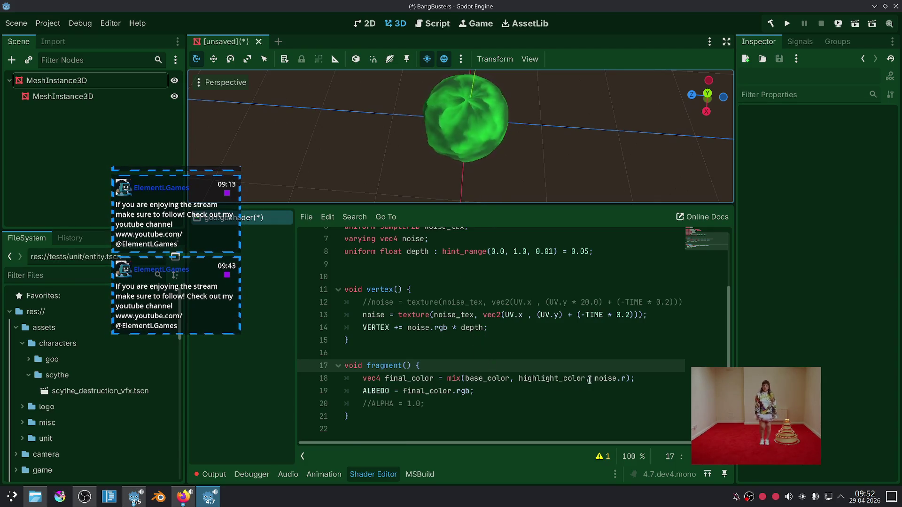
left_click_drag(631, 378, 448, 377)
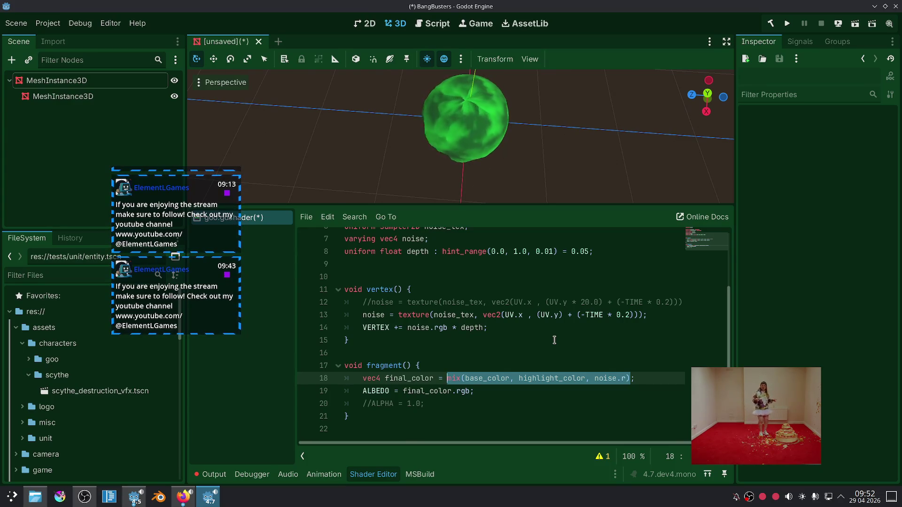
Replace the mix() expression with noise * base_color, zoom the viewport, then switch to Firefox.
key("ctrl+x")
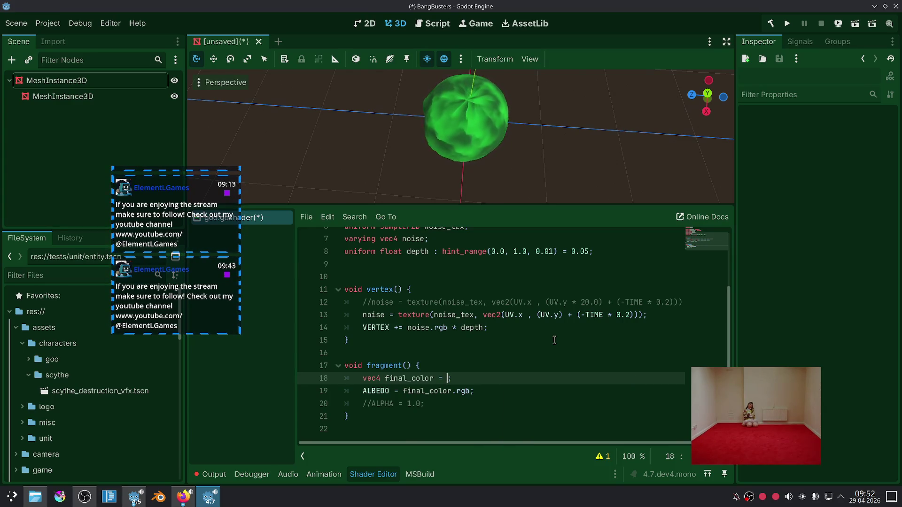
type("noise")
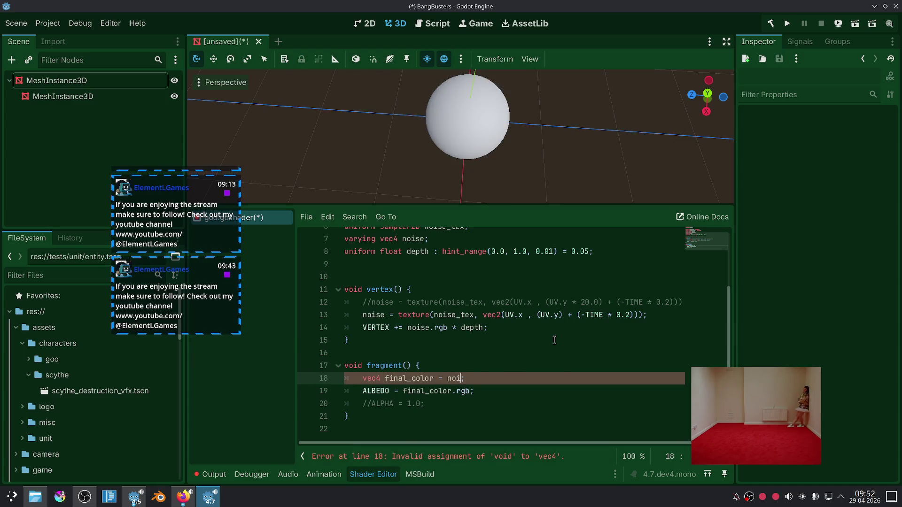
type(" * b")
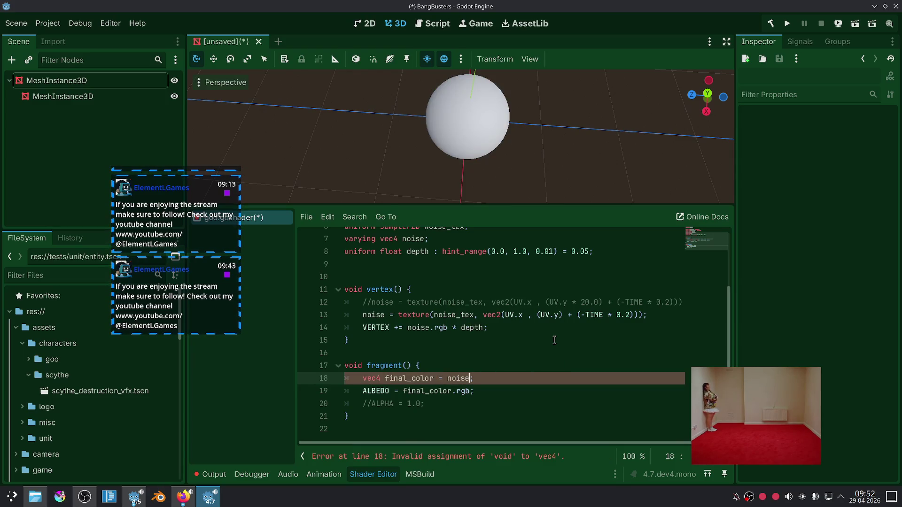
type("ase_color")
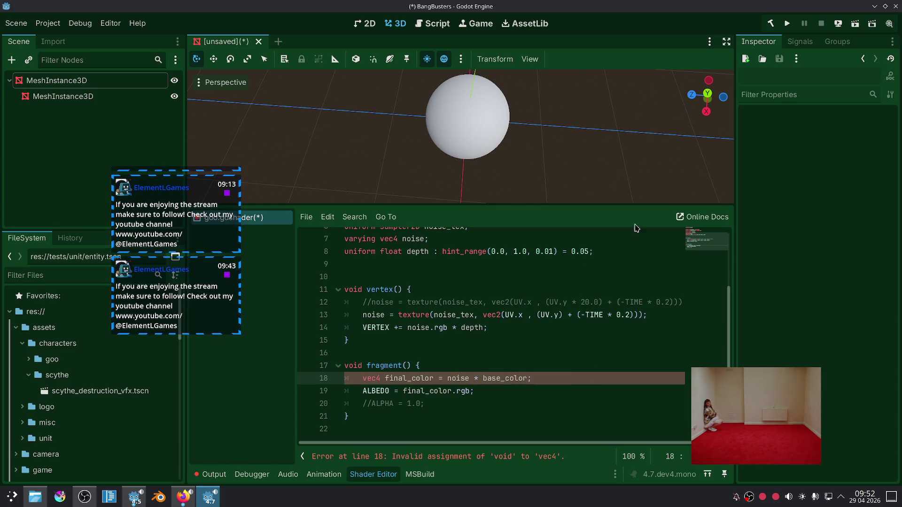
scroll(516, 98, "up", 3)
scroll(517, 99, "up", 2)
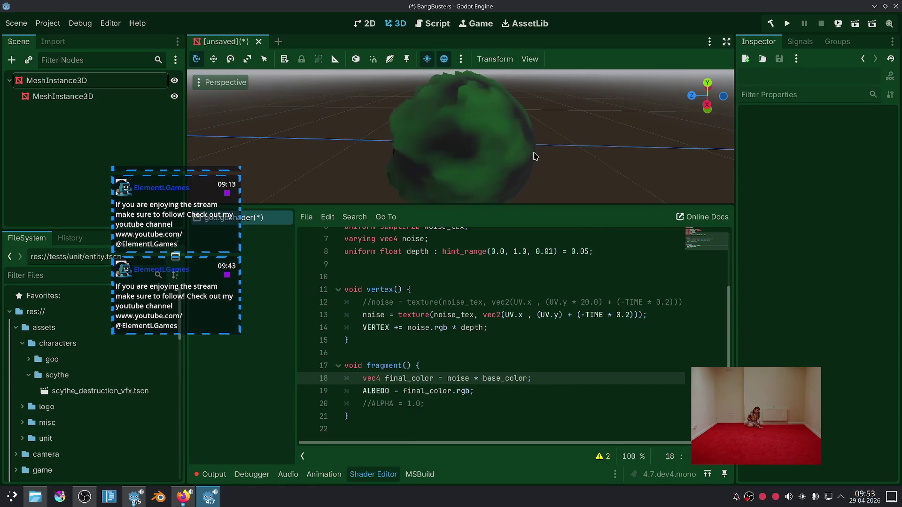
scroll(534, 156, "down", 2)
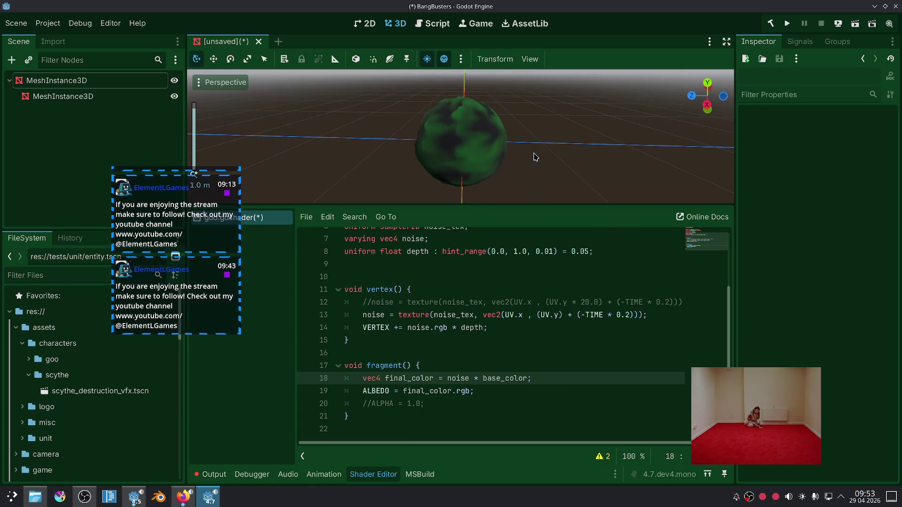
scroll(535, 157, "up", 2)
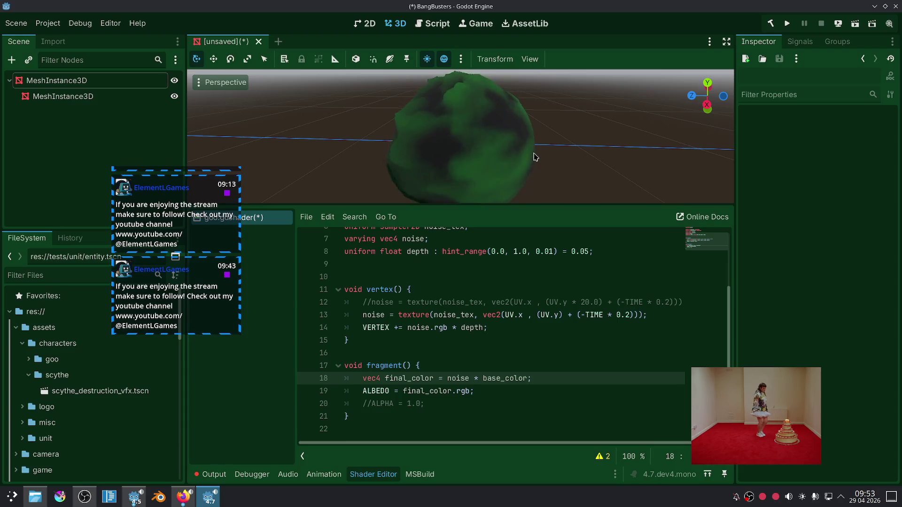
scroll(533, 156, "down", 2)
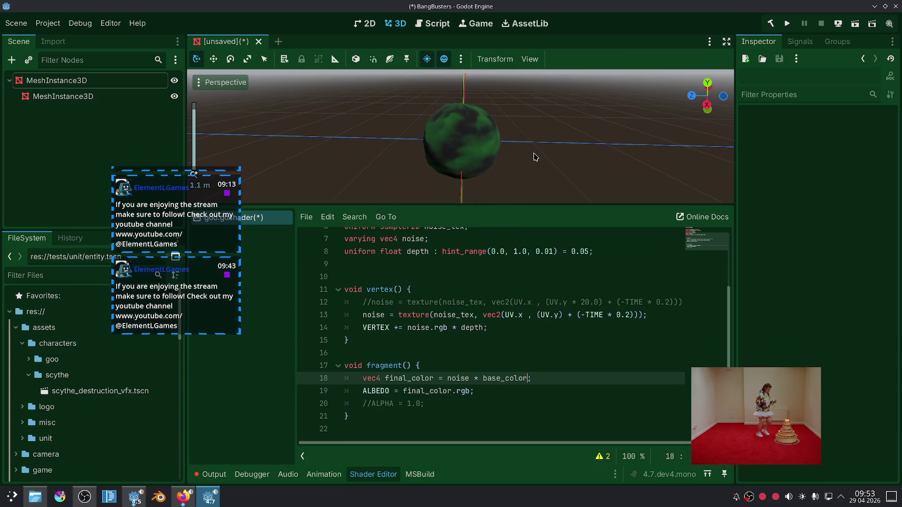
scroll(535, 157, "up", 1)
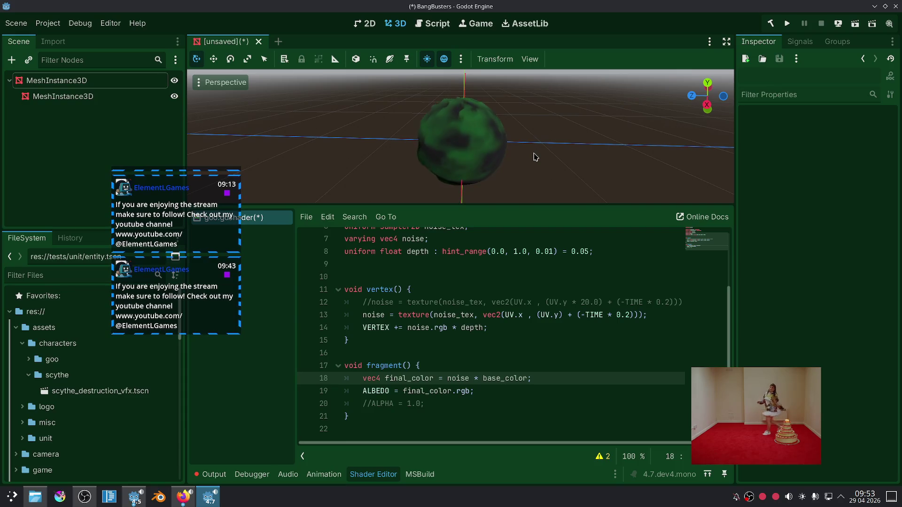
scroll(407, 257, "up", 2)
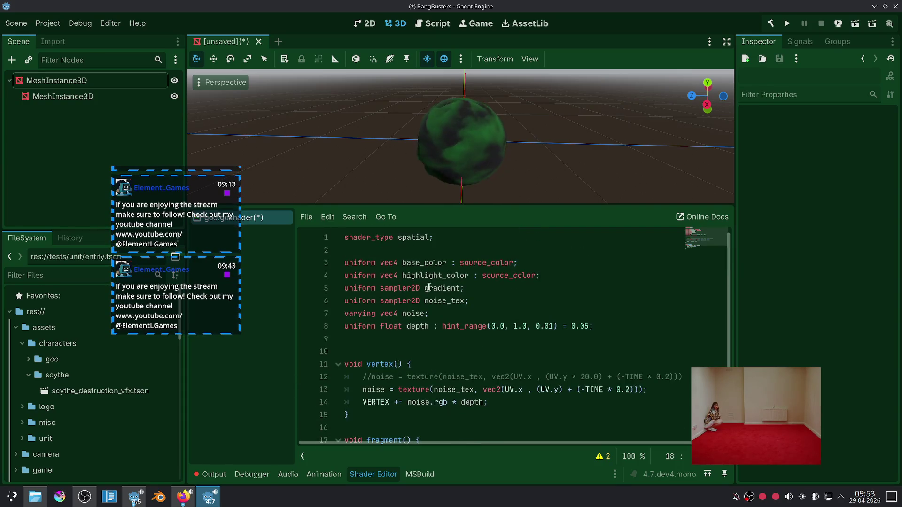
left_click(183, 500)
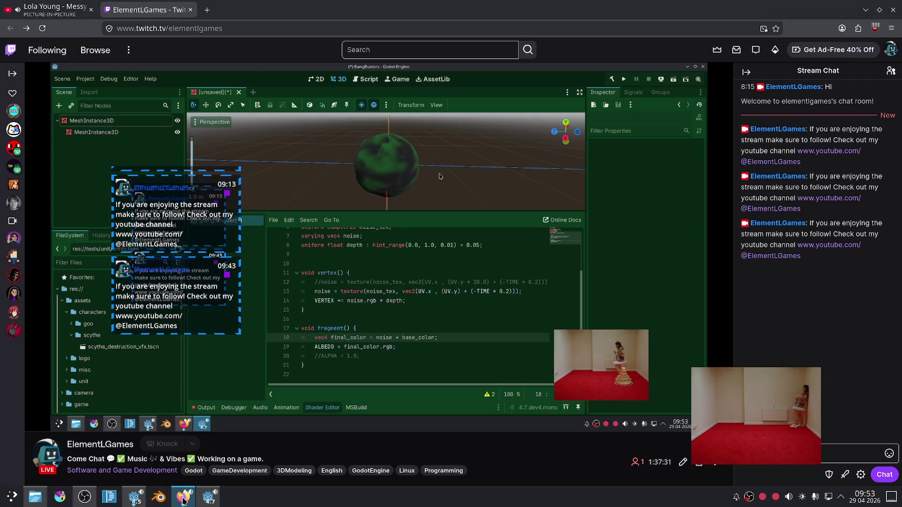
Close the Material Maker docs tab and private Firefox window, then return to Godot.
left_click(183, 500)
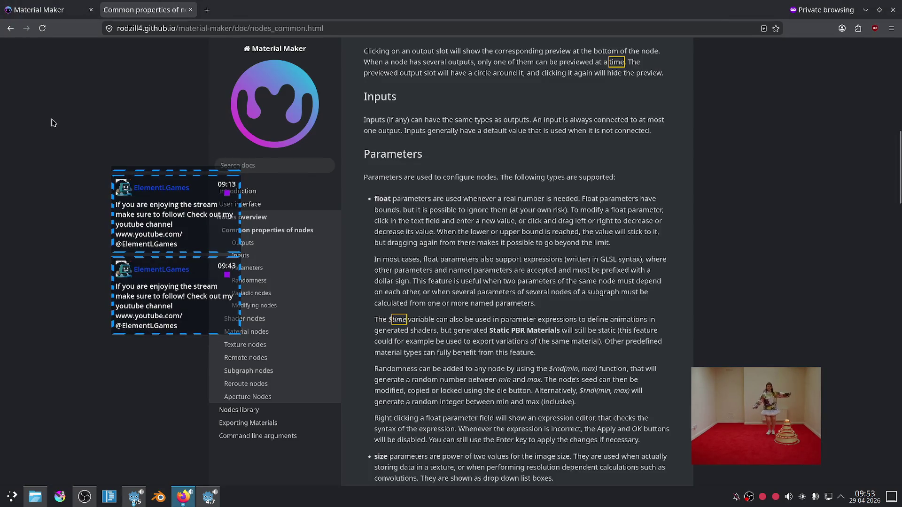
left_click(190, 10)
left_click(90, 10)
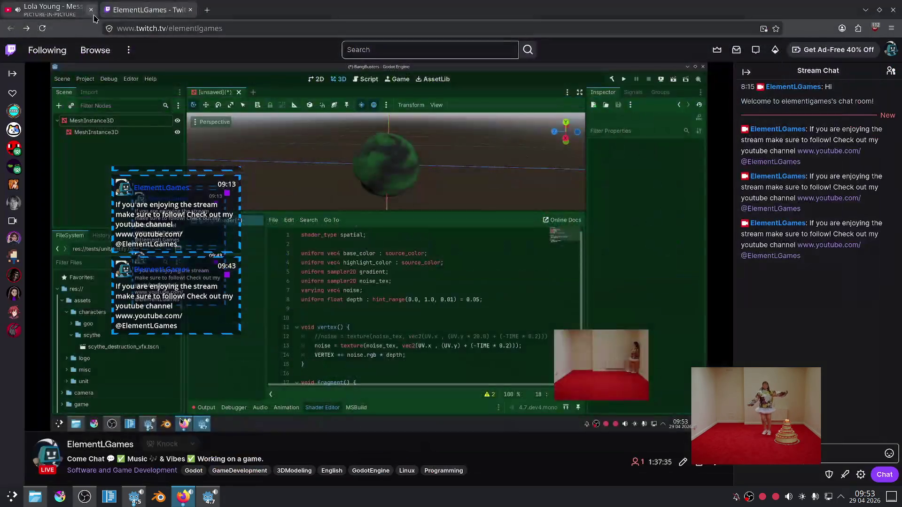
key("alt+Tab")
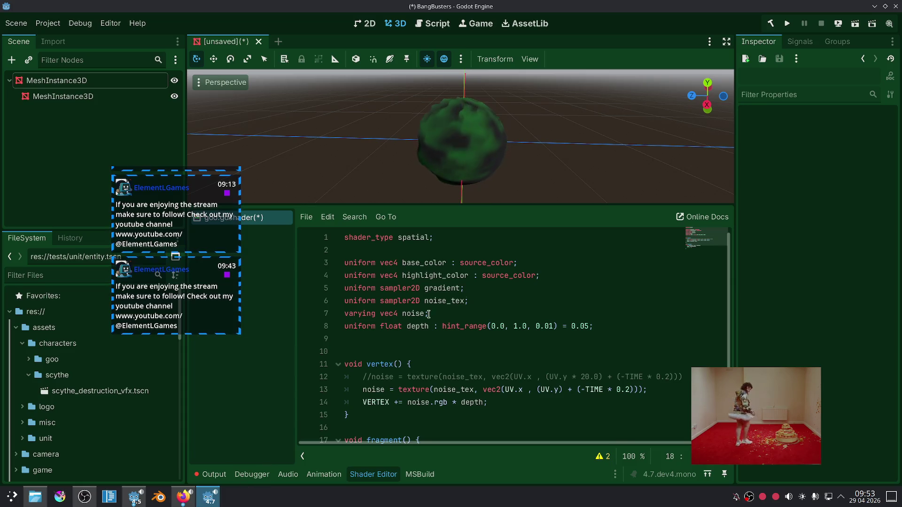
Replace base_color with highlight_color in the line 18 final_color expression.
left_click(425, 273)
scroll(437, 320, "down", 2)
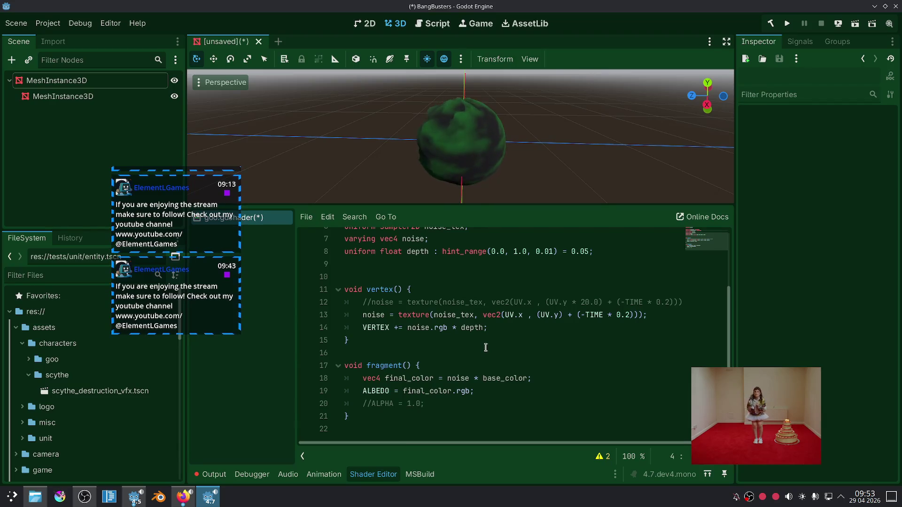
left_click(486, 353)
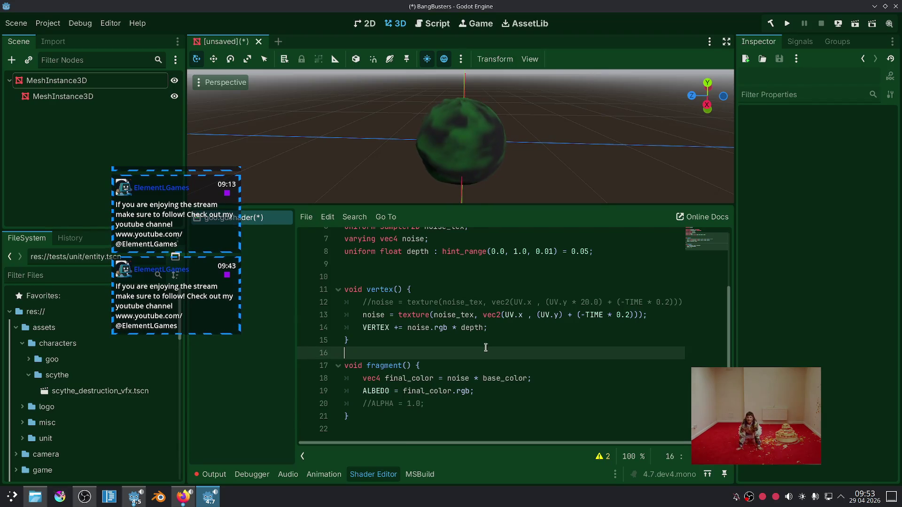
left_click(452, 379)
double_click(497, 379)
key("ctrl+v")
left_click(519, 398)
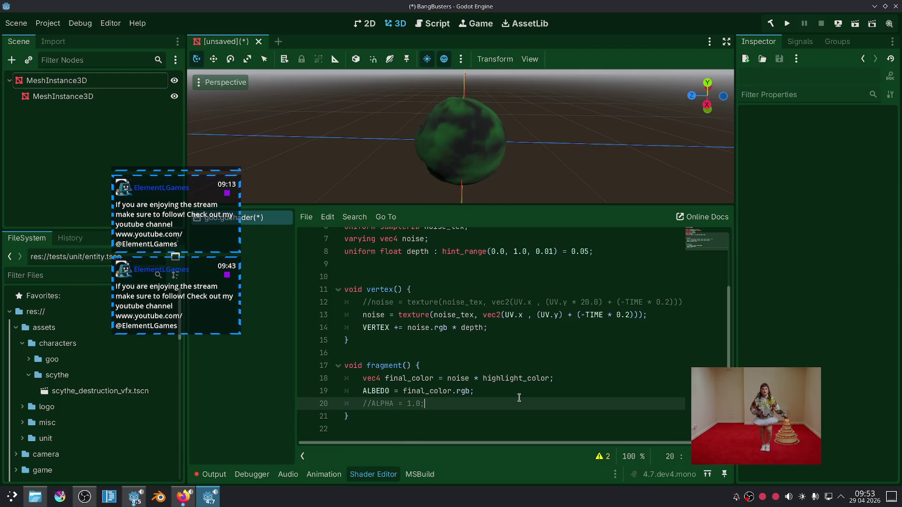
Orbit the viewport to view the brighter mottled sphere from above.
scroll(536, 165, "up", 3)
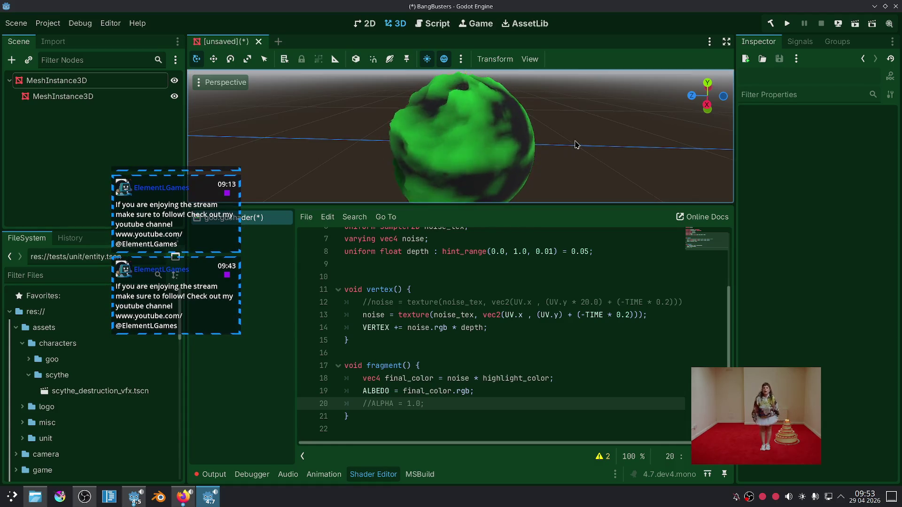
scroll(573, 146, "down", 3)
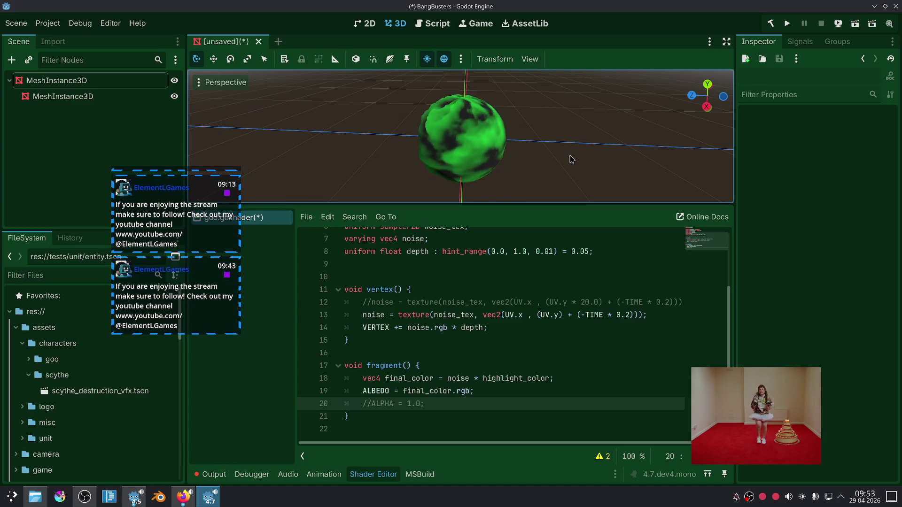
scroll(566, 138, "up", 2)
mouse_move(555, 141)
left_mouse_down()
mouse_move(534, 175)
mouse_move(544, 200)
mouse_move(562, 177)
left_mouse_up()
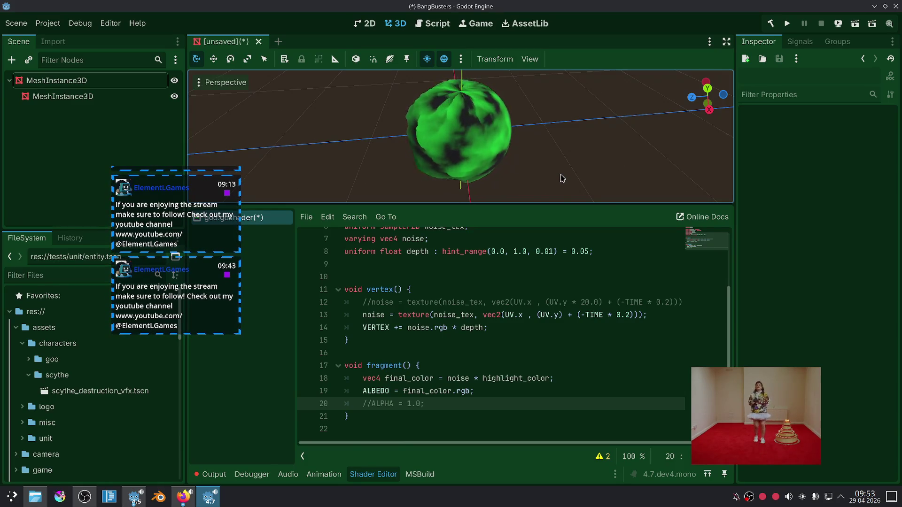
scroll(600, 231, "up", 1)
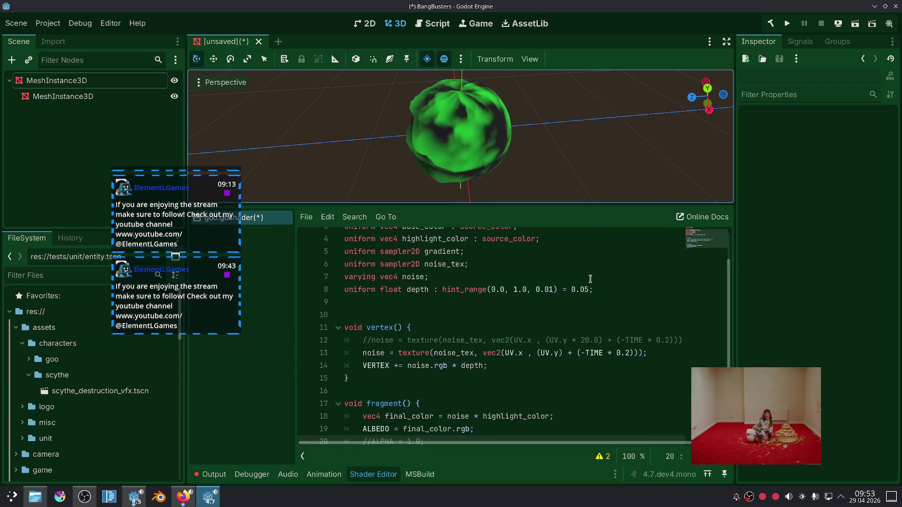
scroll(590, 277, "down", 1)
Expand the shader warnings panel, then collapse the unused-uniform warnings list.
left_click_drag(512, 442, 512, 387)
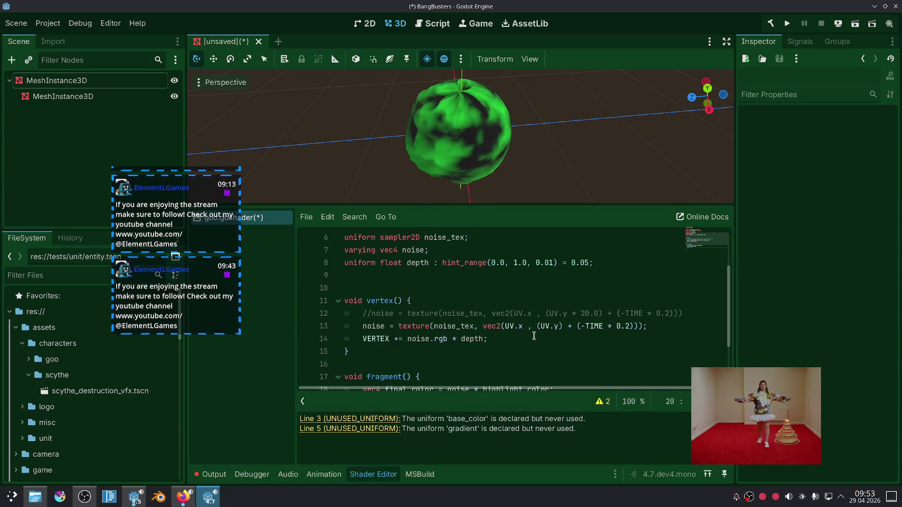
scroll(534, 335, "up", 2)
scroll(534, 335, "down", 3)
scroll(534, 336, "up", 3)
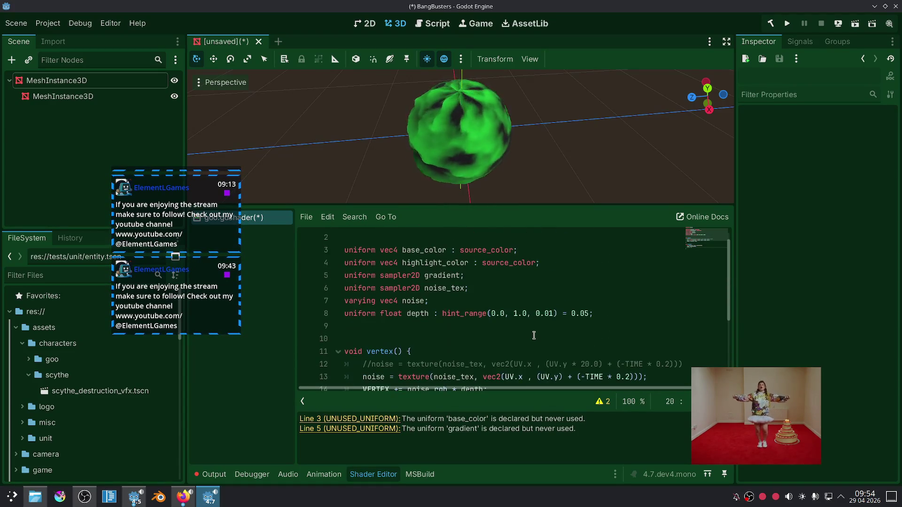
scroll(533, 335, "down", 2)
scroll(533, 335, "up", 1)
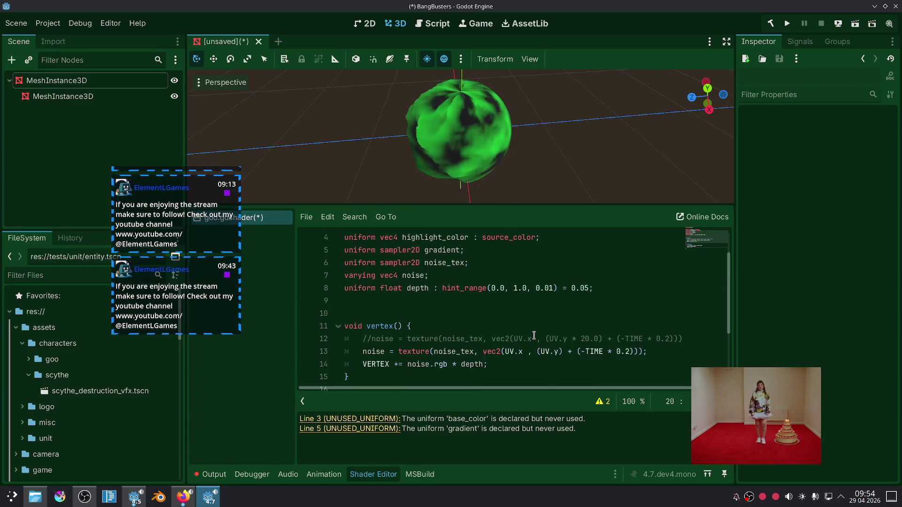
left_click(603, 402)
scroll(552, 358, "down", 1)
triple_click(465, 403)
left_click(452, 403)
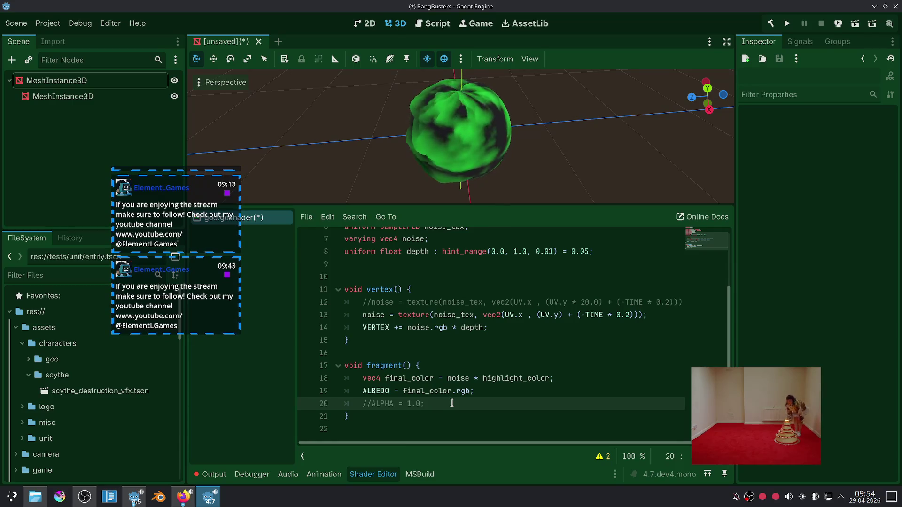
Uncomment line 20 and change it to ALPHA = noise.r;, then view the translucent white sphere.
key("ctrl+k")
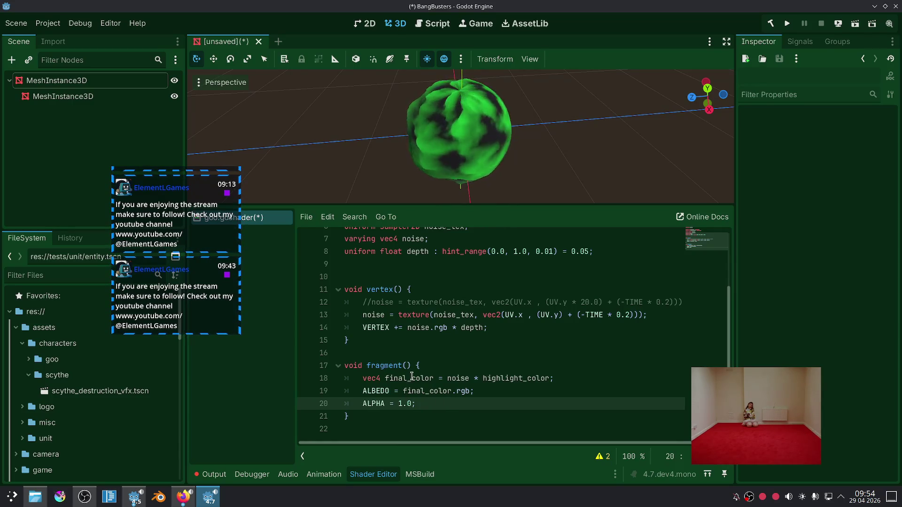
double_click(405, 403)
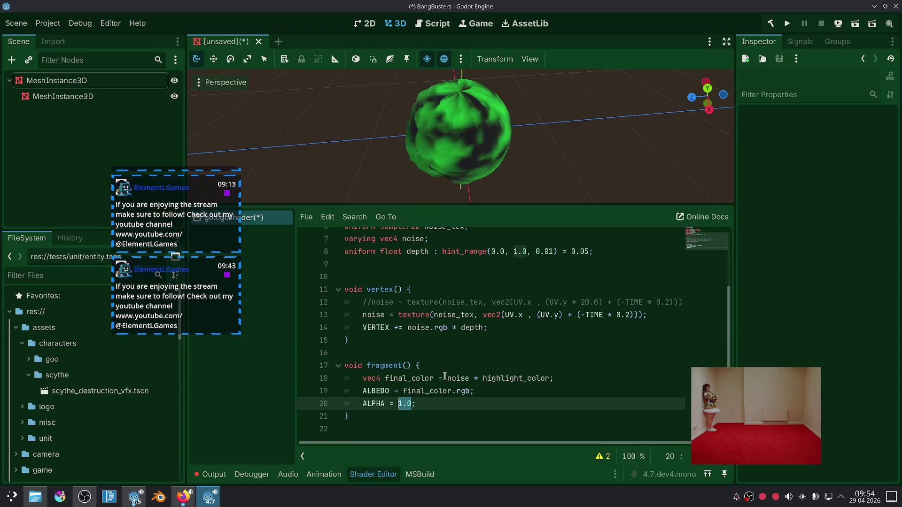
type("noise.")
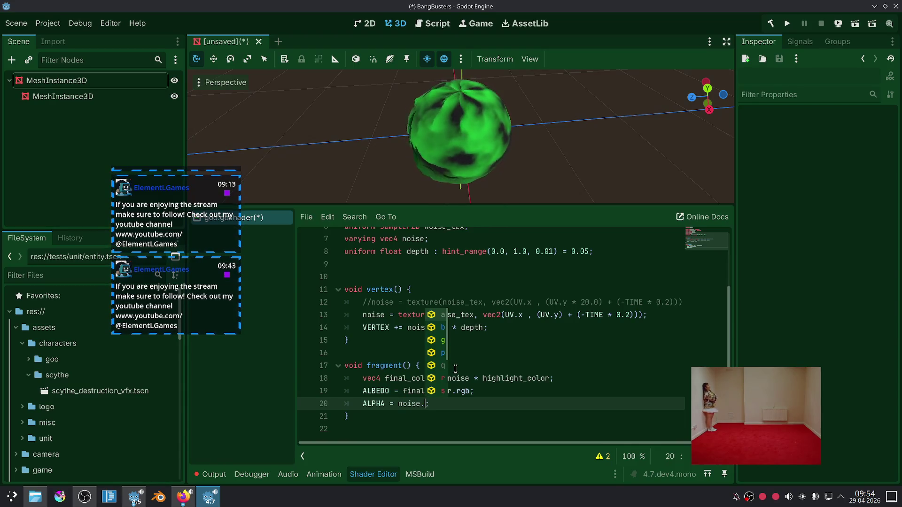
type("r")
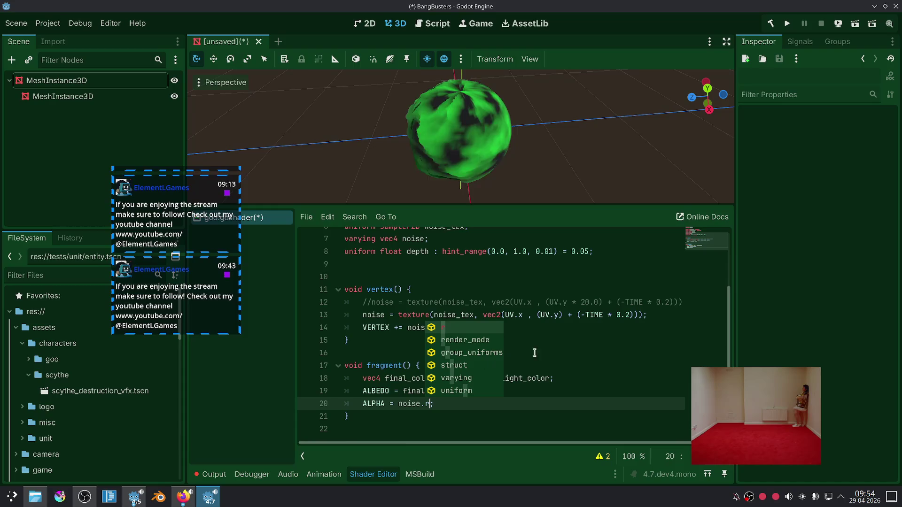
left_click(531, 354)
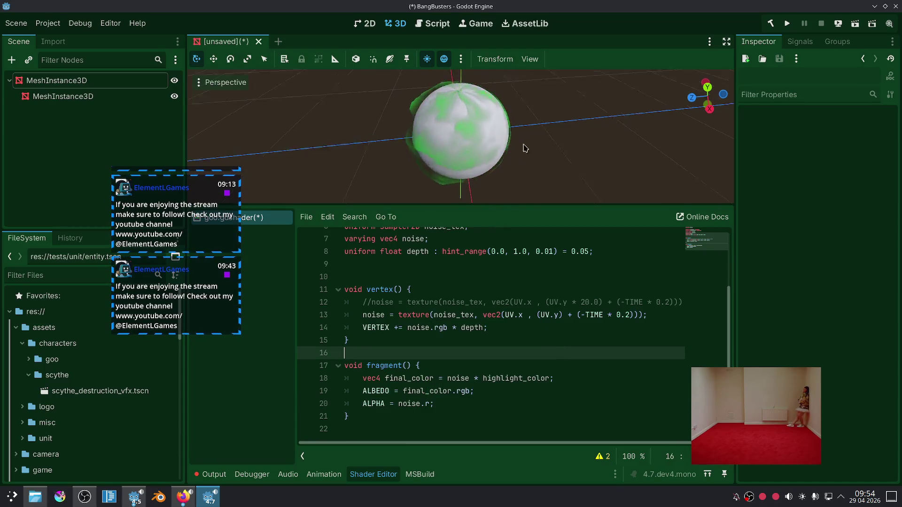
scroll(533, 127, "up", 3)
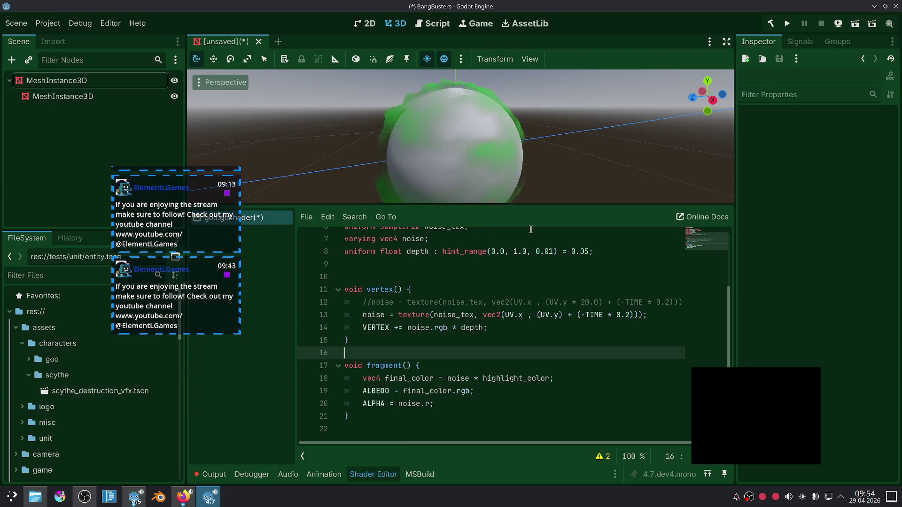
left_click_drag(540, 193, 540, 190)
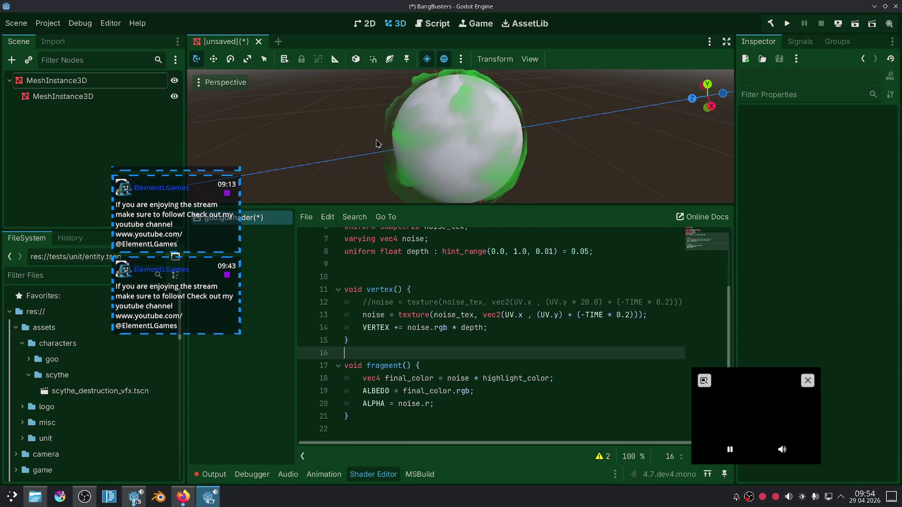
On the root MeshInstance3D, add a white Color Ramp stop and move the dark stop left.
left_click(124, 88)
left_click(796, 257)
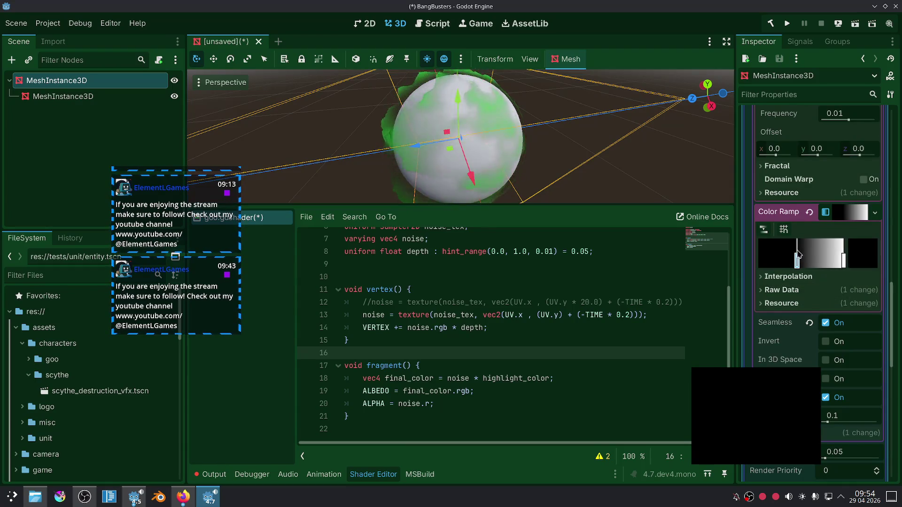
left_click(820, 262)
mouse_move(797, 254)
left_mouse_down()
mouse_move(789, 257)
mouse_move(822, 263)
mouse_move(766, 263)
mouse_move(773, 263)
left_mouse_up()
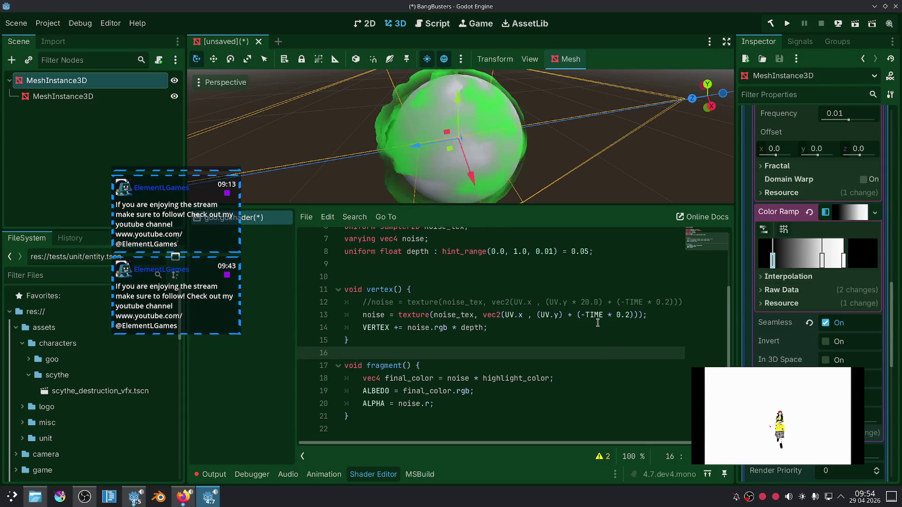
scroll(539, 300, "up", 5)
scroll(517, 298, "down", 5)
scroll(458, 281, "up", 3)
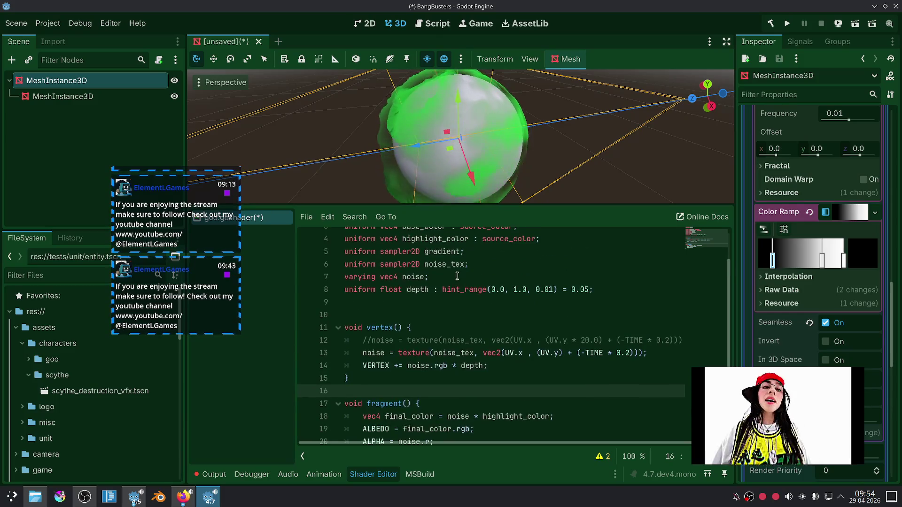
Duplicate the depth uniform declaration and rename the copy scroll_speed.
left_click(458, 277)
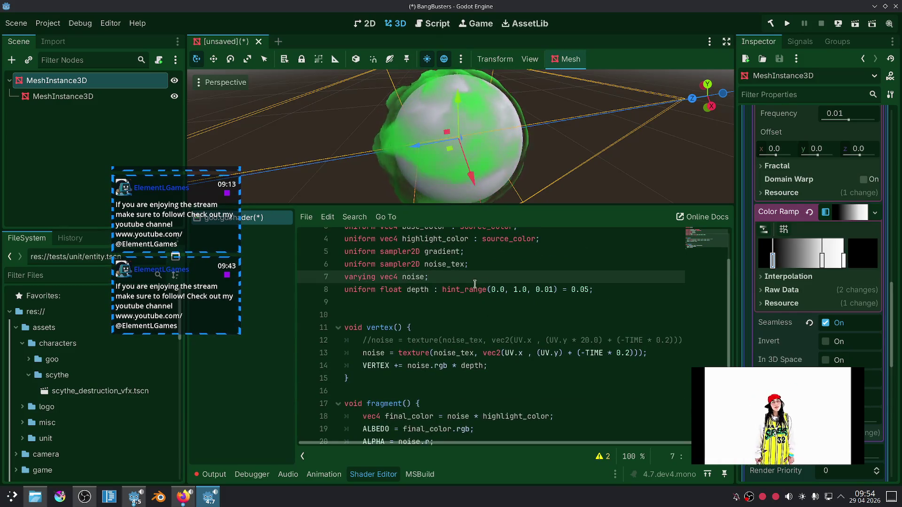
scroll(490, 274, "up", 2)
left_click_drag(594, 326, 344, 326)
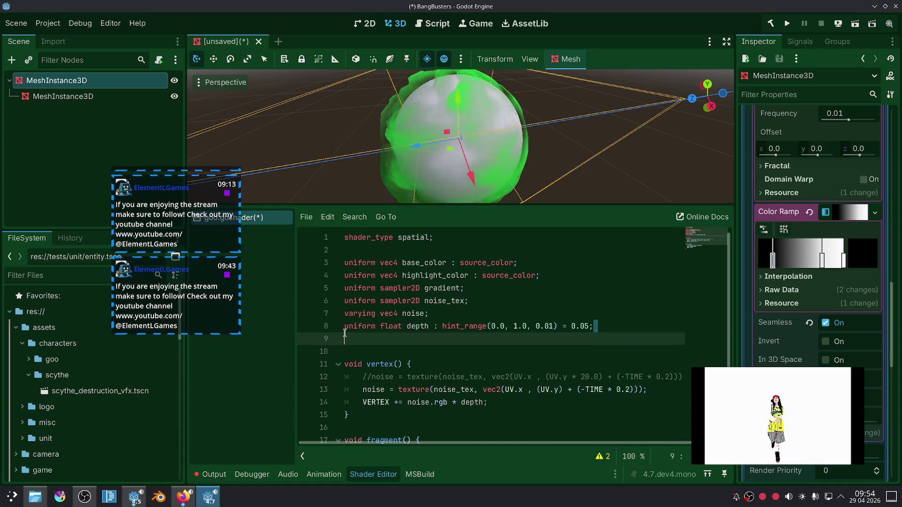
key("ctrl+c")
left_click(360, 338)
key("ctrl+v")
double_click(418, 338)
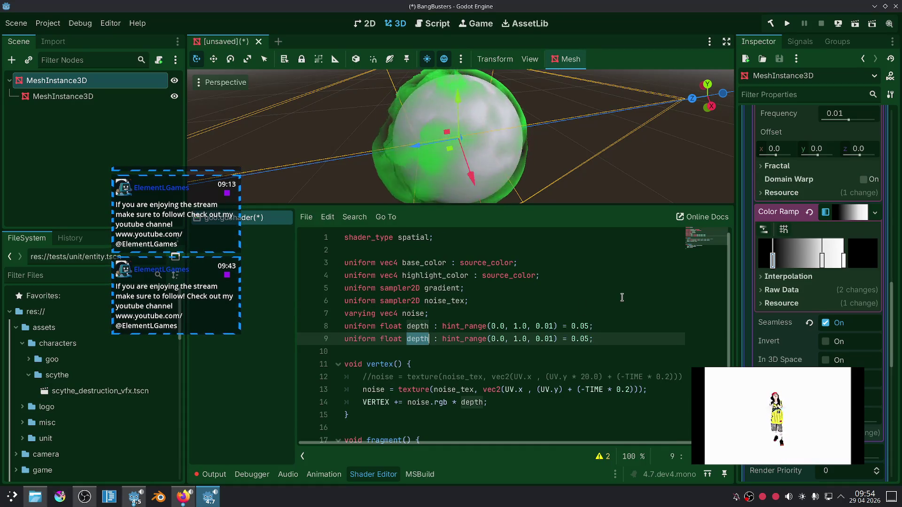
type("spe")
key("BackSpace")
key("BackSpace")
key("BackSpace")
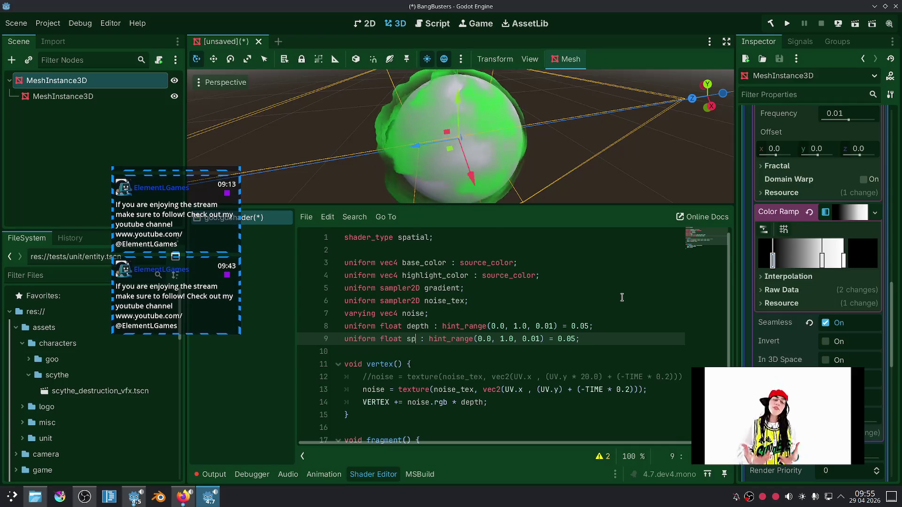
type("scroll_spee")
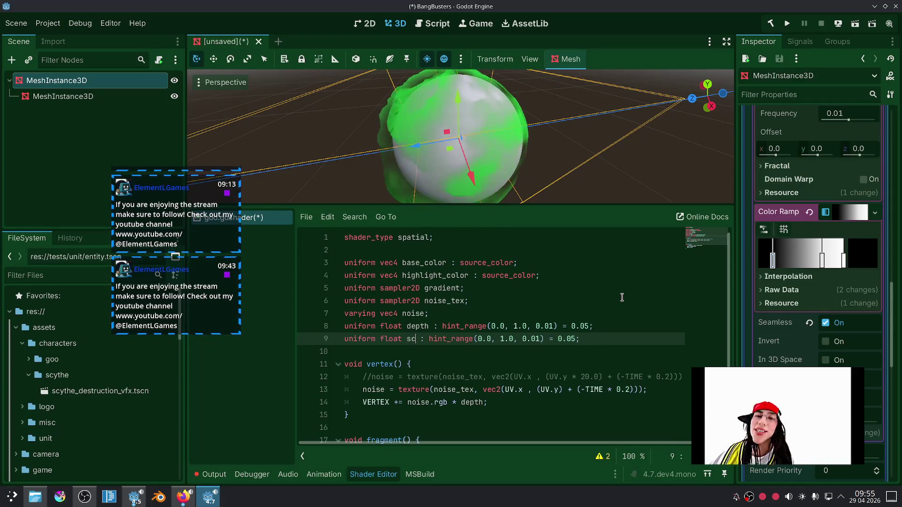
type("d")
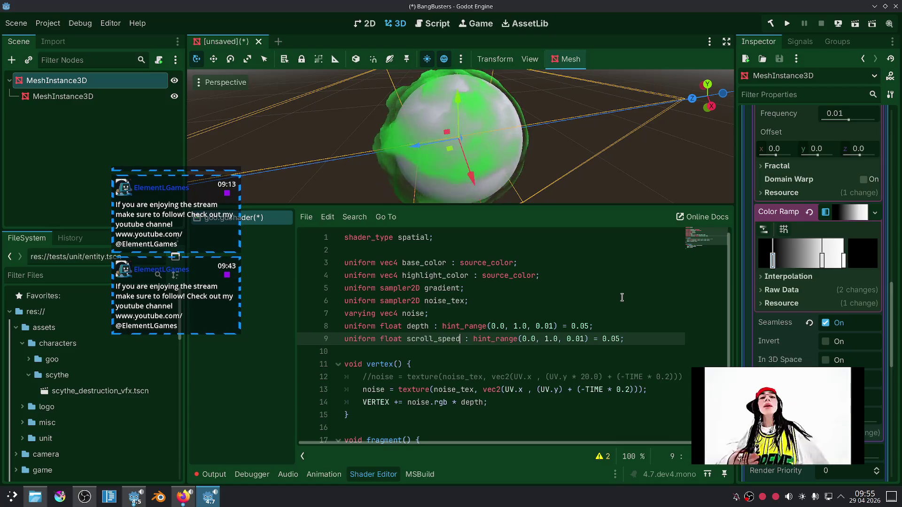
Give scroll_speed a default of 0.1 and use it in place of 0.2 in the vertex noise line.
double_click(616, 338)
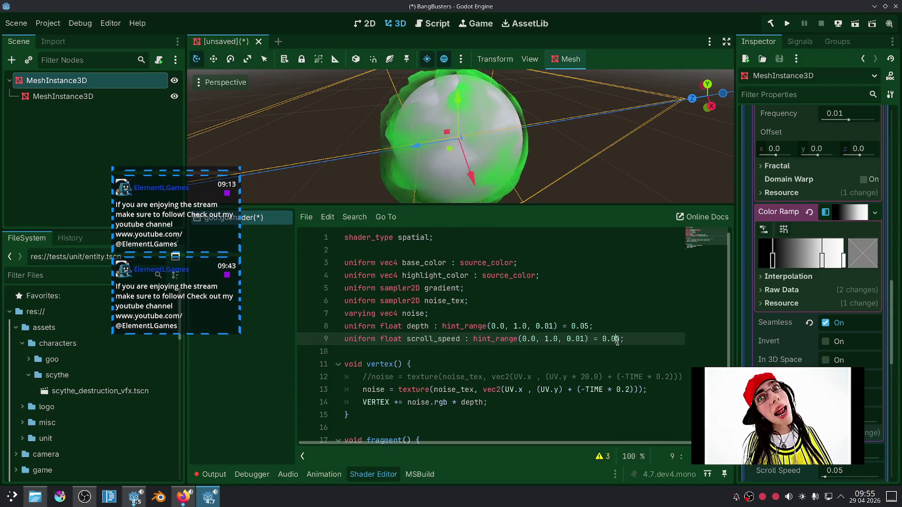
type("1")
left_click(588, 356)
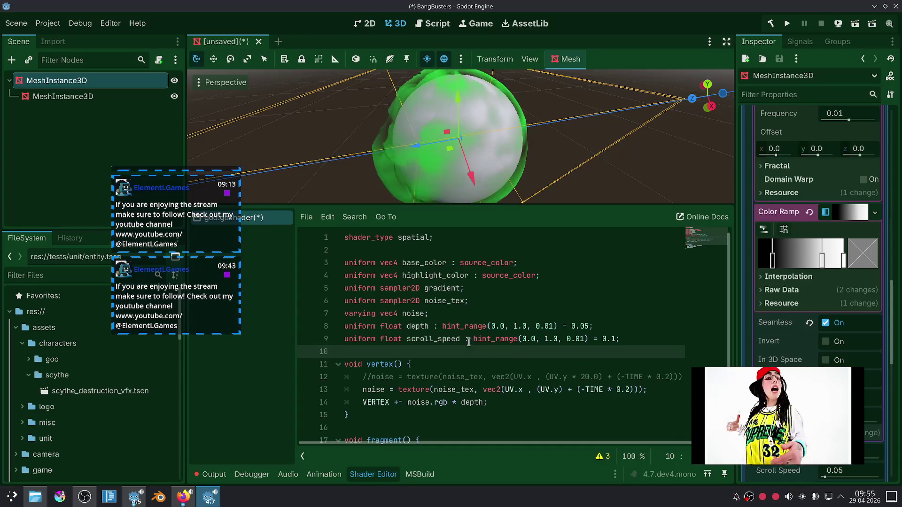
double_click(433, 338)
double_click(631, 390)
key("ctrl+v")
left_click(602, 413)
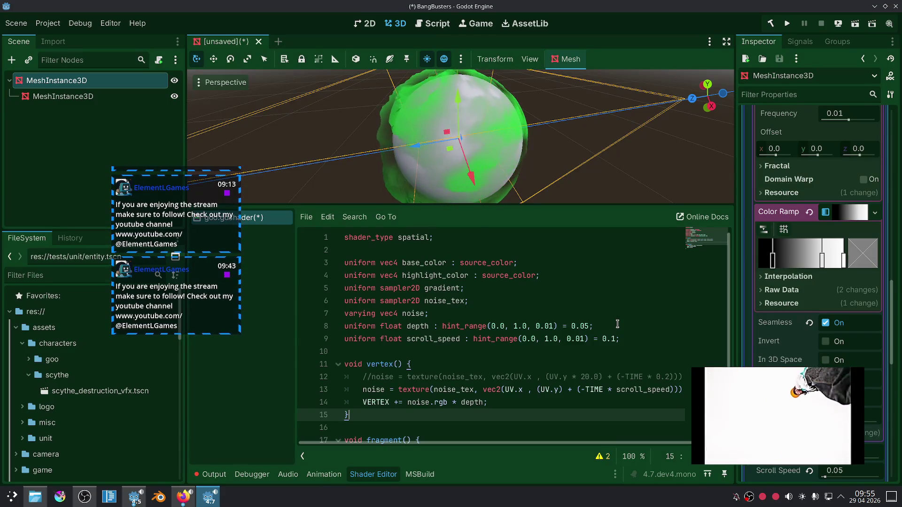
Set scroll_speed's default to 1 and try Inspector Scroll Speed values of about 0.49 and 0.22.
left_click(612, 338)
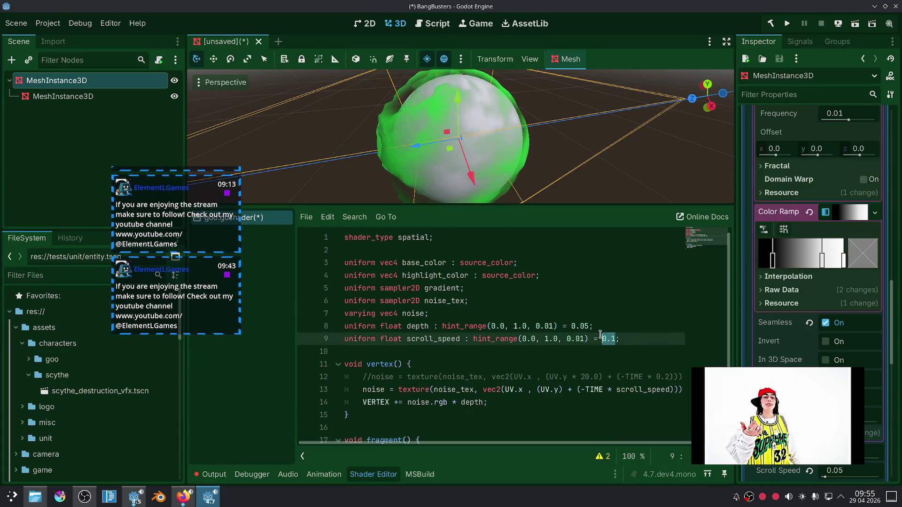
type("1")
left_click(589, 351)
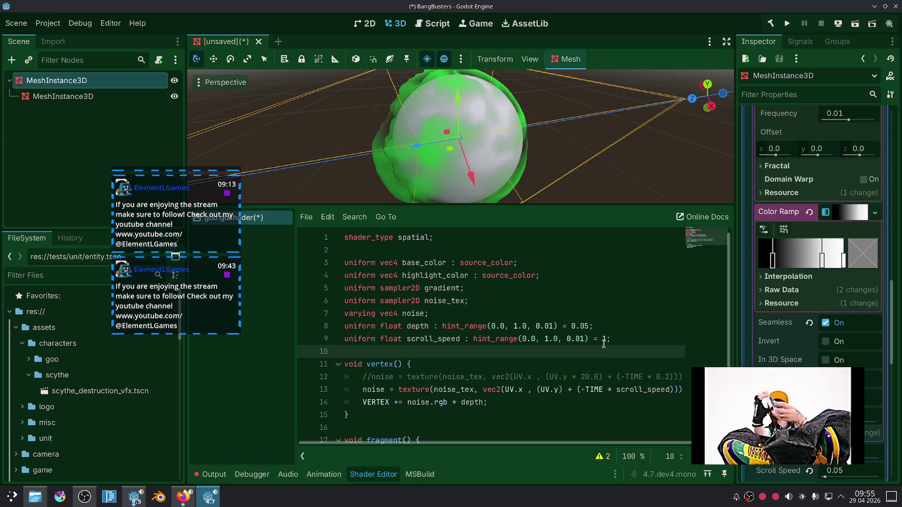
scroll(607, 340, "down", 1)
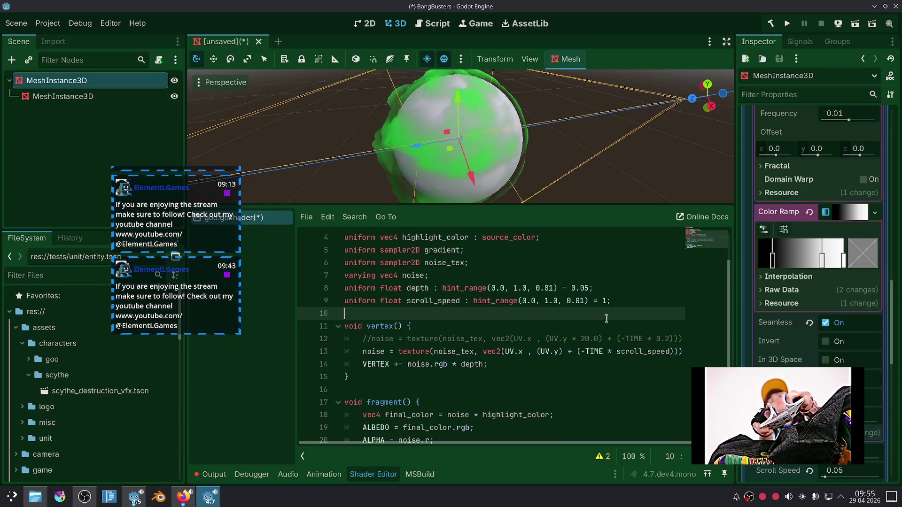
scroll(777, 337, "down", 3)
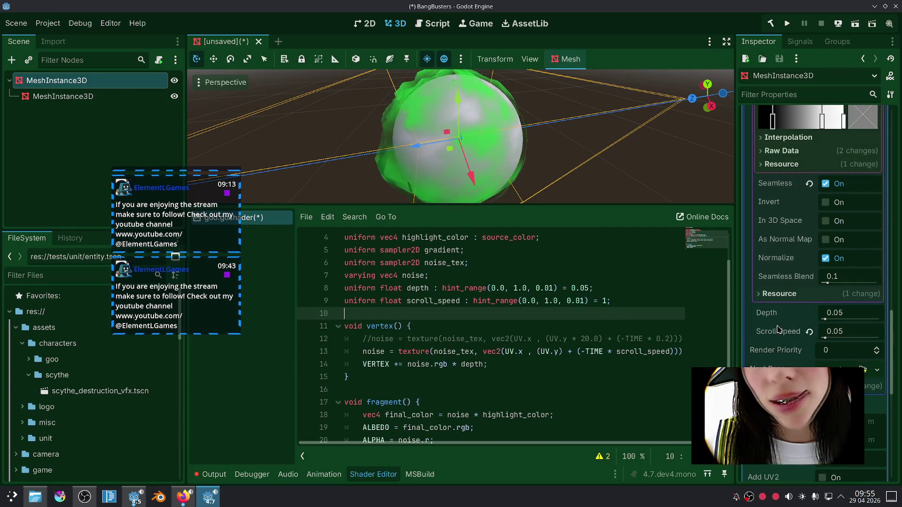
left_click(808, 332)
left_click_drag(873, 340, 850, 342)
left_click_drag(834, 339, 834, 338)
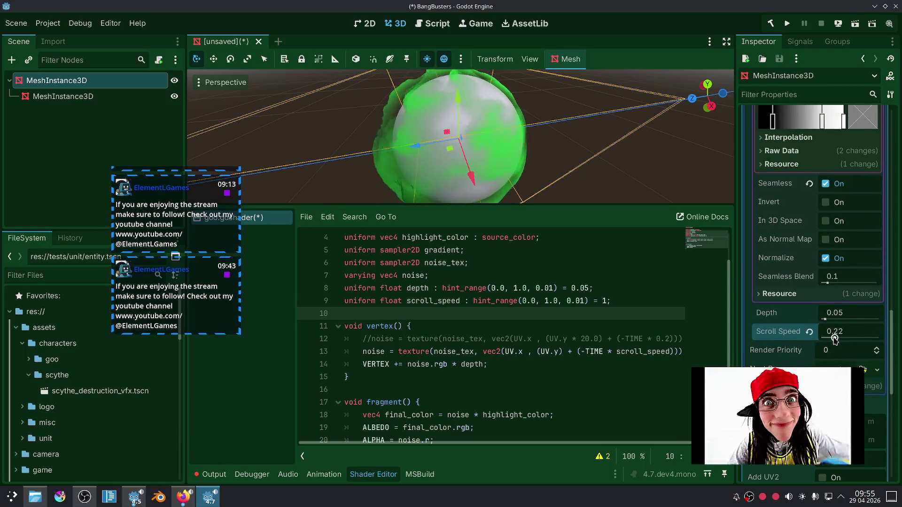
Change the scroll_speed default to 0.15 and reset the Scroll Speed parameter to match.
double_click(603, 301)
type("0.")
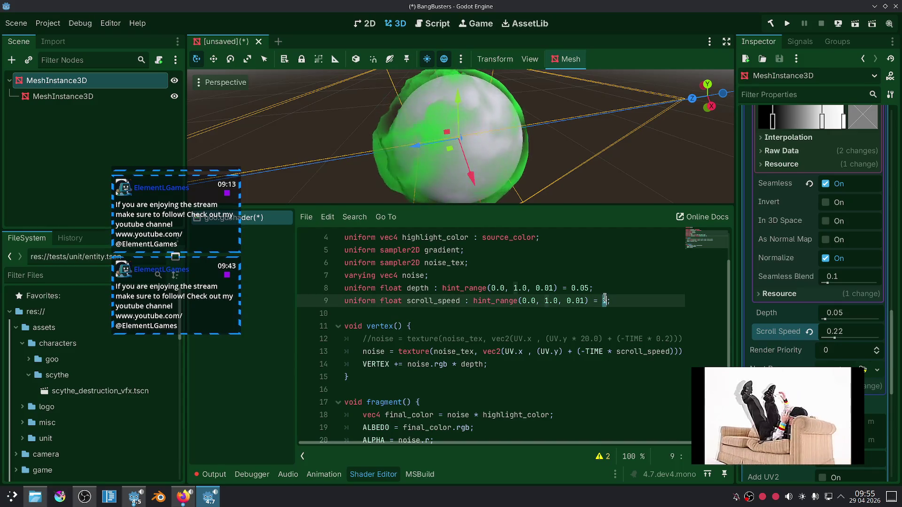
type("15")
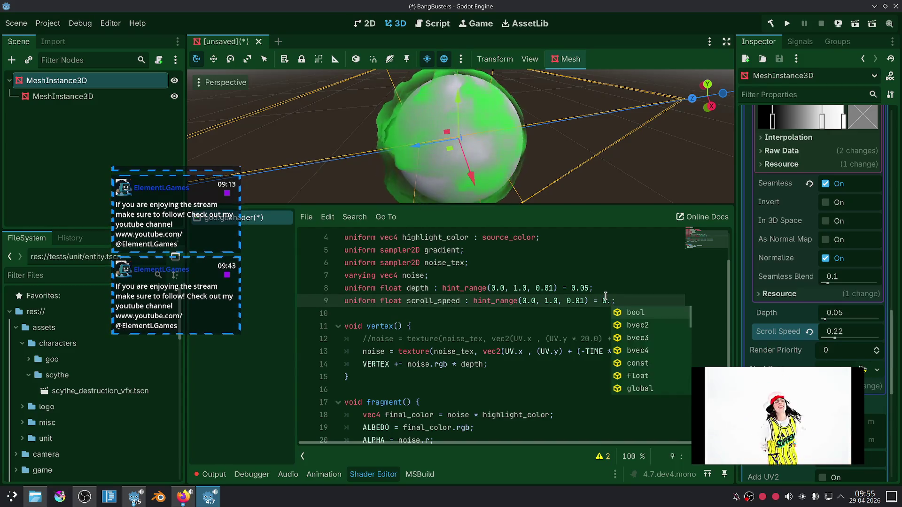
left_click(603, 313)
key("ctrl+s")
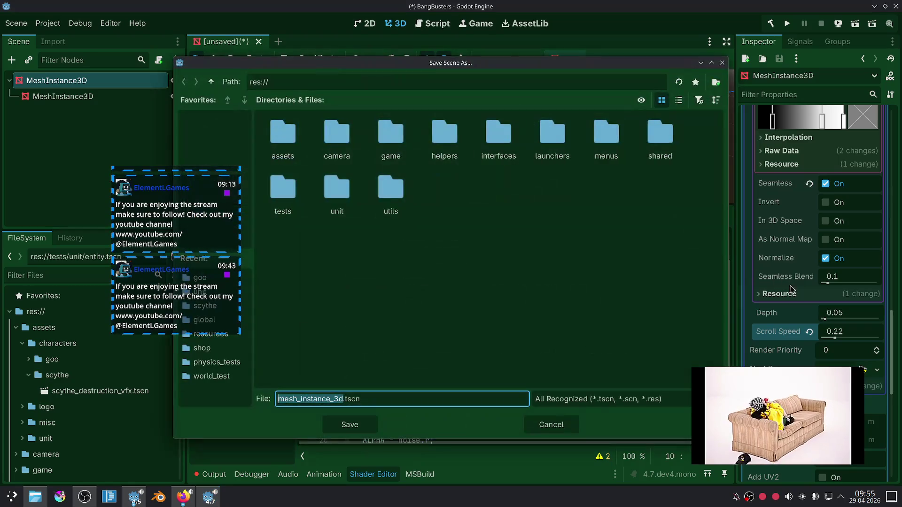
left_click(540, 424)
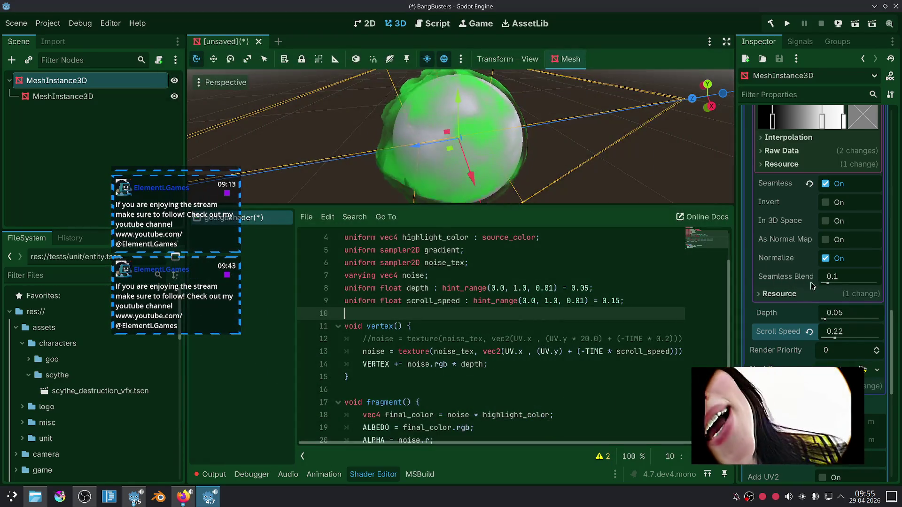
left_click(808, 332)
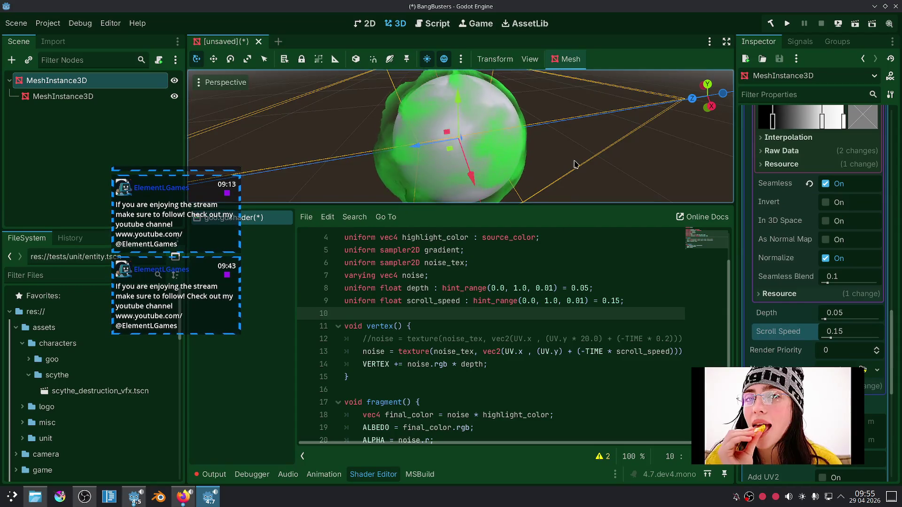
left_click(562, 162)
scroll(563, 162, "down", 3)
Orbit around the sphere, reselect MeshInstance3D and show its Radius 0.52 m, Height 1.01 m settings.
left_click_drag(562, 162, 528, 198)
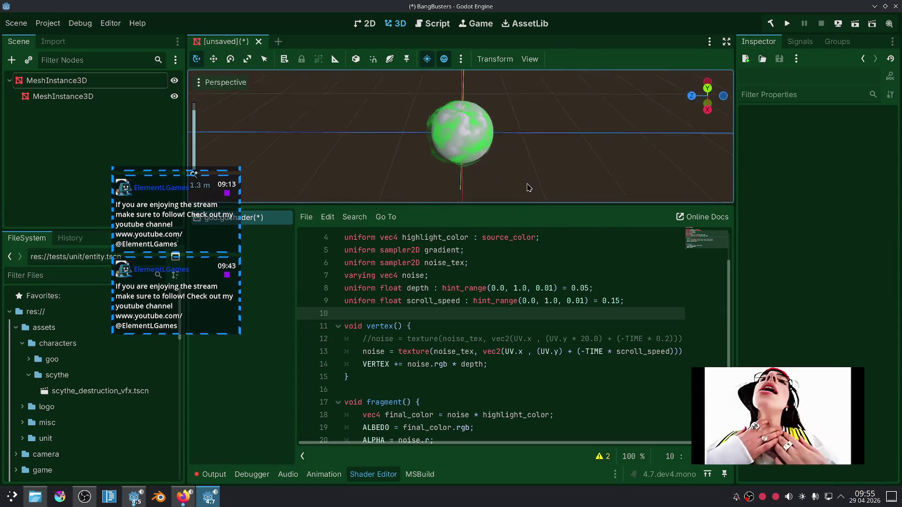
scroll(517, 148, "up", 5)
mouse_move(516, 146)
left_mouse_down()
mouse_move(509, 112)
mouse_move(469, 102)
mouse_move(444, 123)
mouse_move(504, 160)
left_mouse_up()
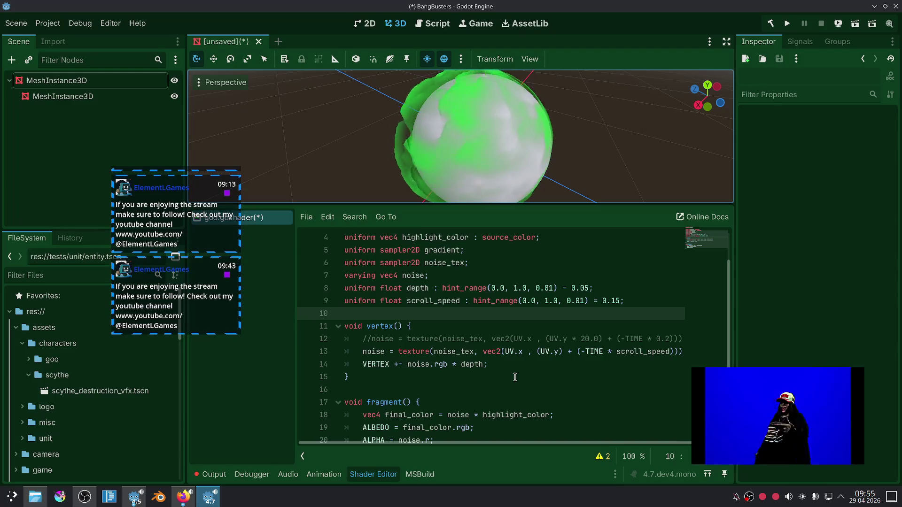
left_click(509, 159)
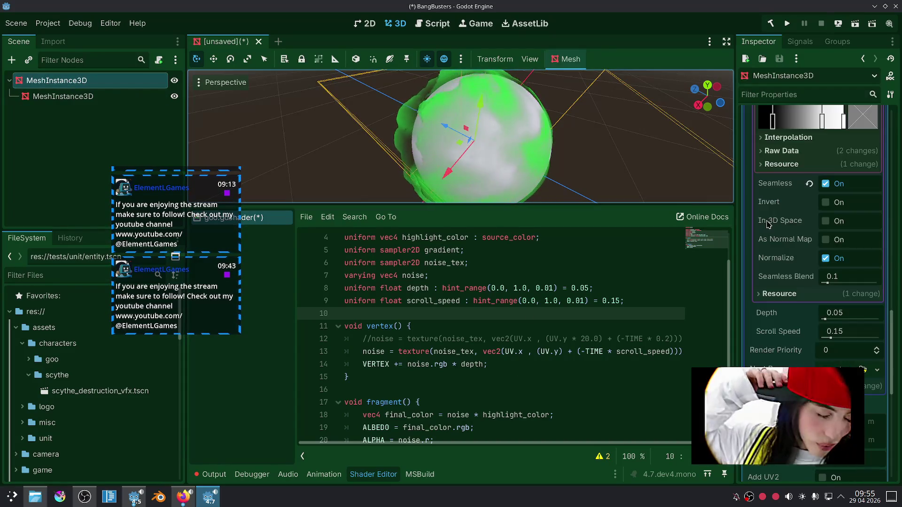
scroll(767, 224, "up", 15)
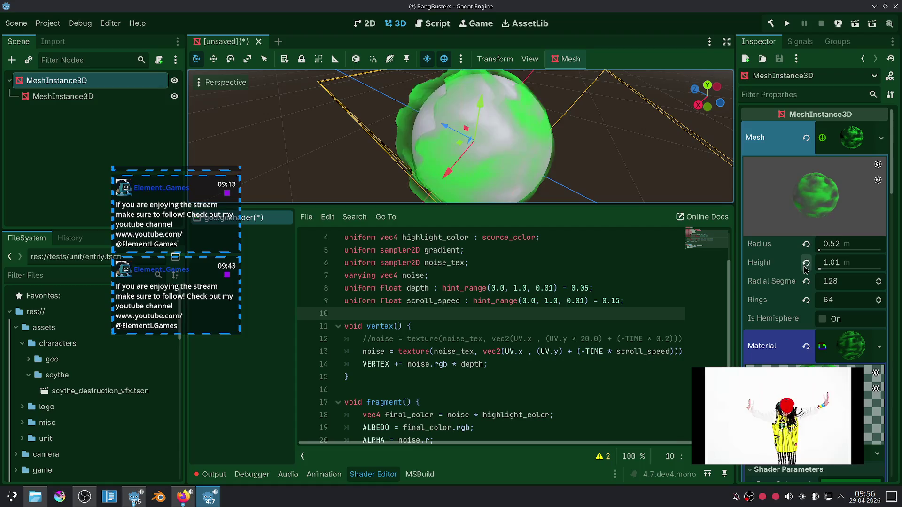
Resize the sphere mesh to Radius 0.51 m and Height 1.04 m, then orbit to inspect it.
left_click(849, 266)
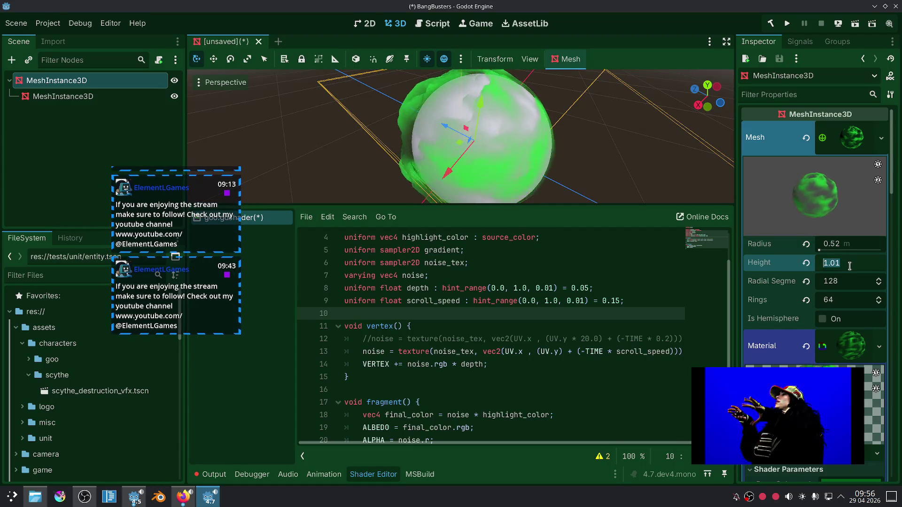
left_click(846, 243)
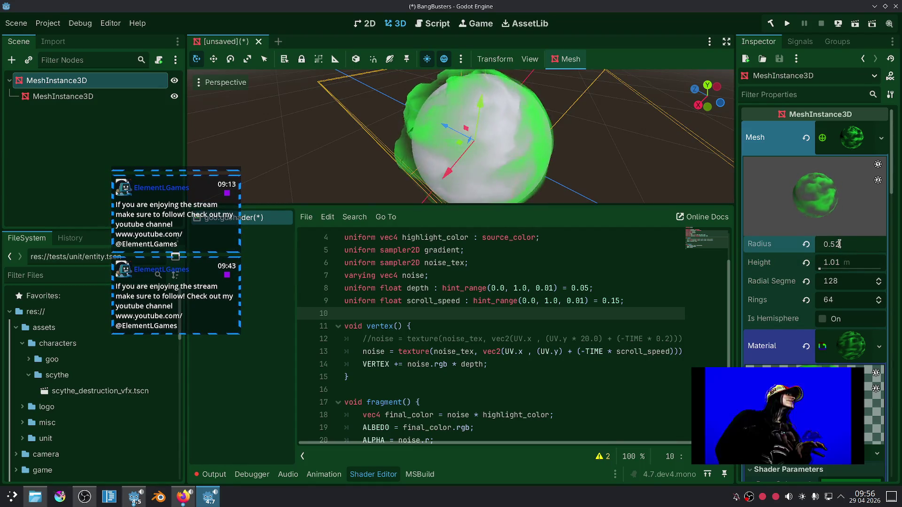
type("0.51")
key("Return")
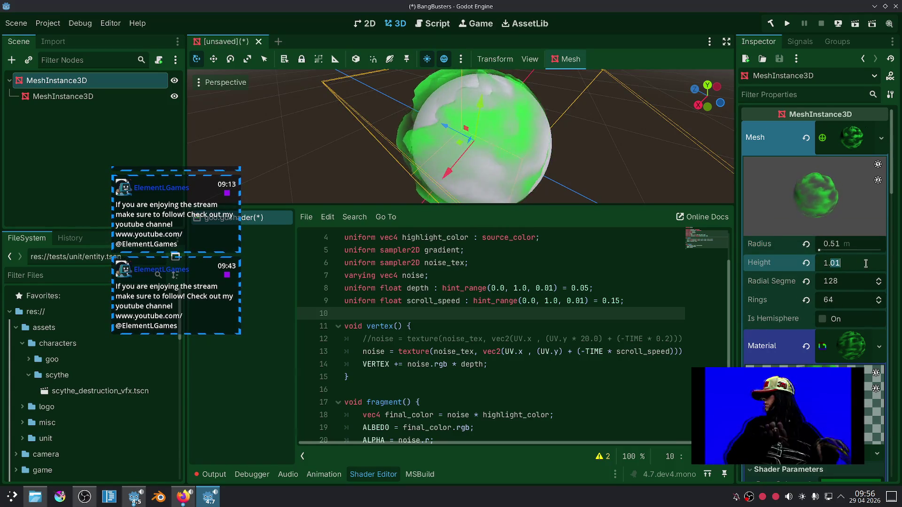
left_click_drag(637, 158, 707, 171)
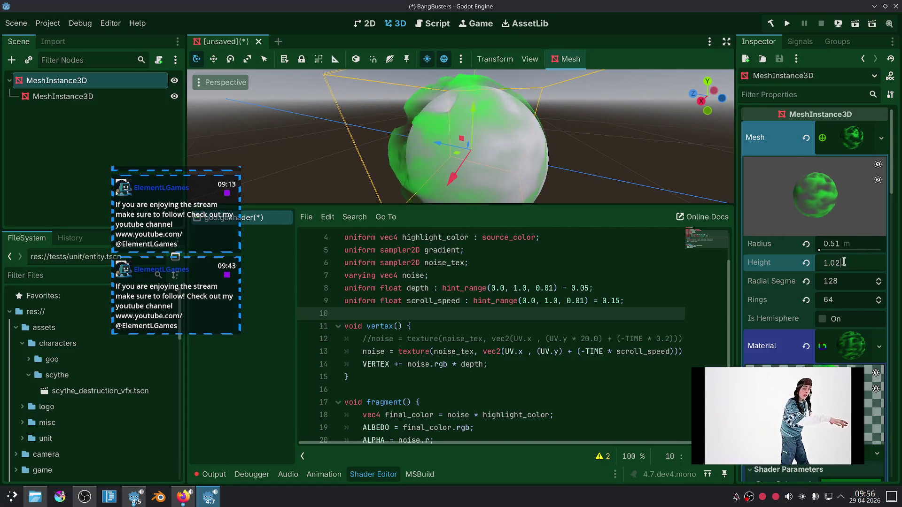
left_click_drag(625, 150, 631, 124)
scroll(629, 123, "up", 3)
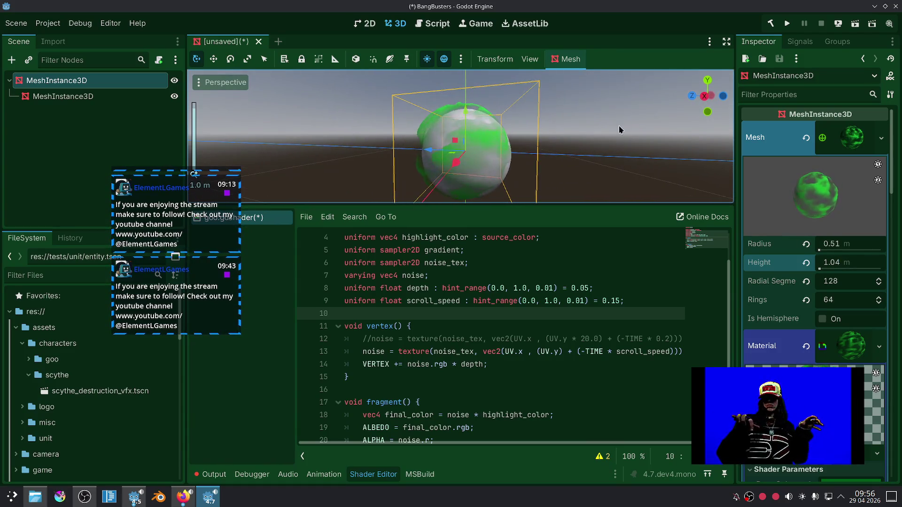
left_click_drag(593, 142, 593, 145)
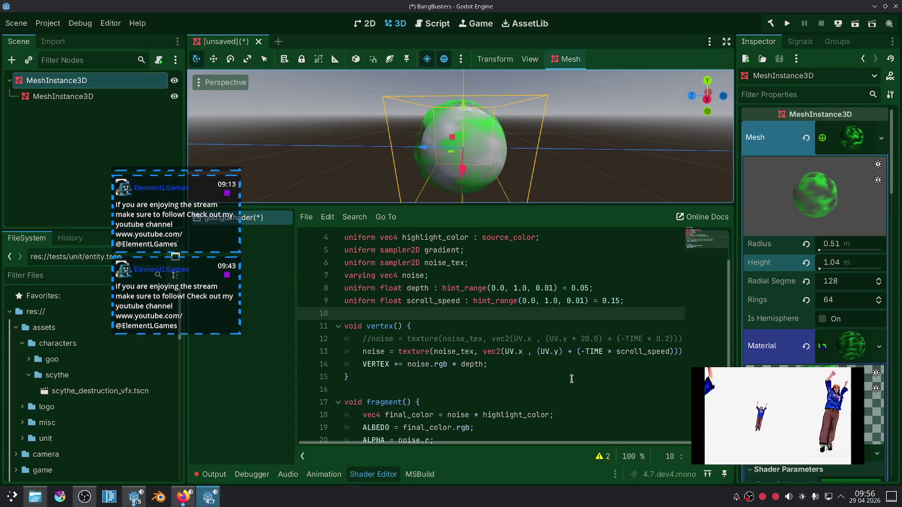
left_click(561, 355)
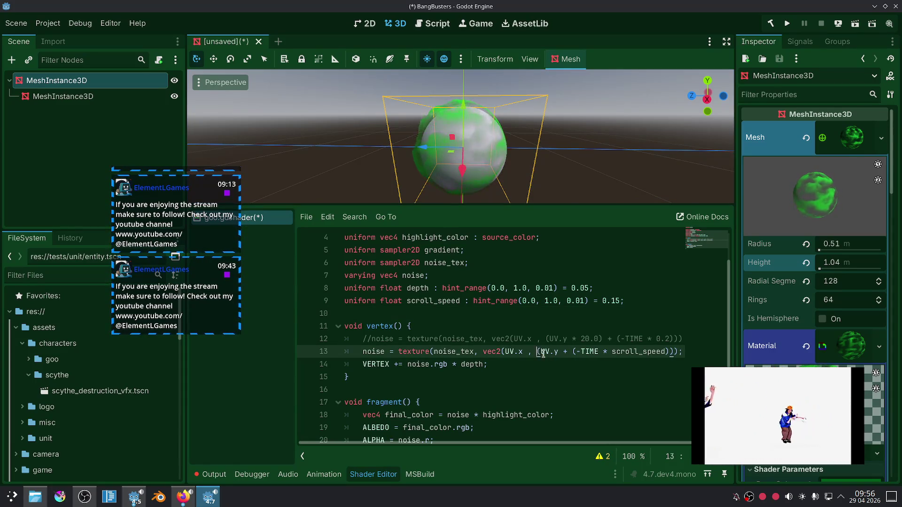
left_click(531, 372)
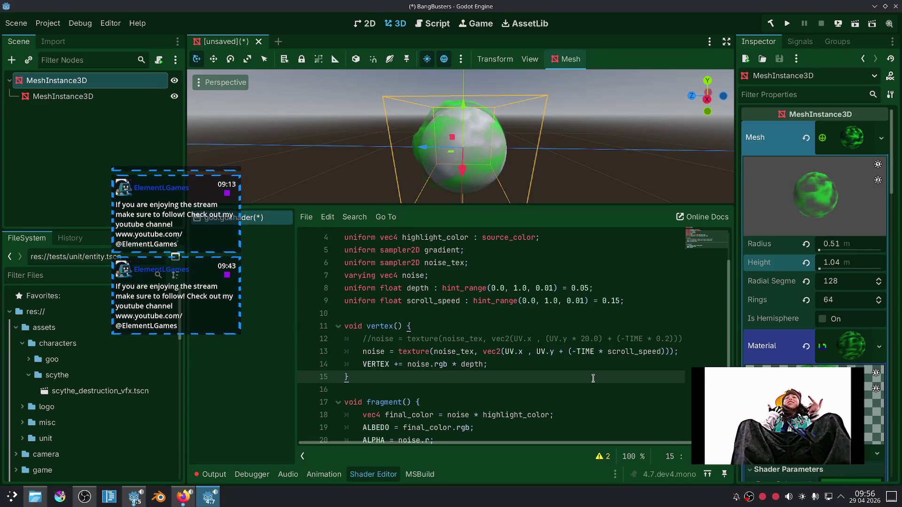
scroll(593, 379, "down", 1)
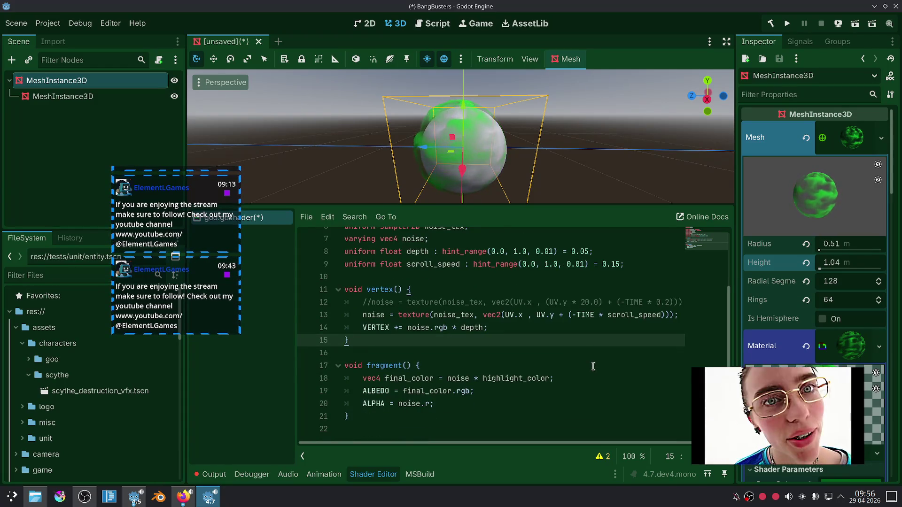
scroll(593, 366, "up", 1)
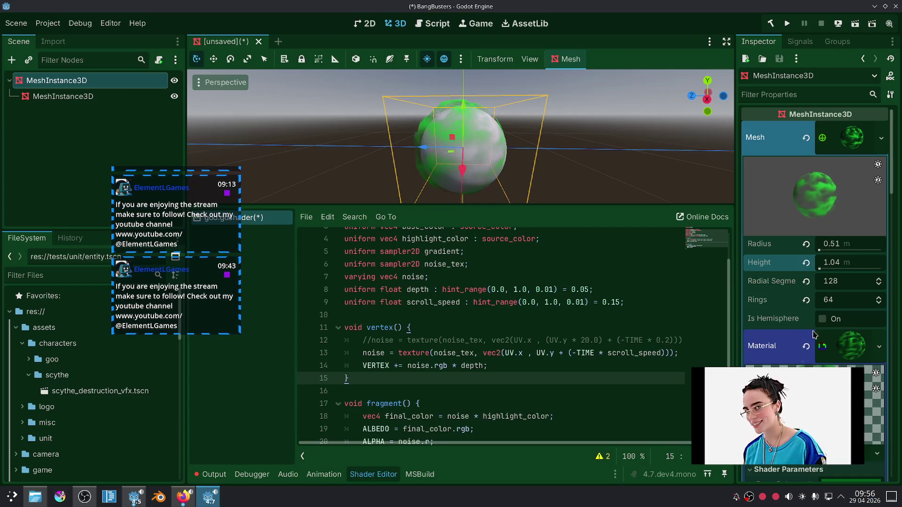
mouse_move(803, 322)
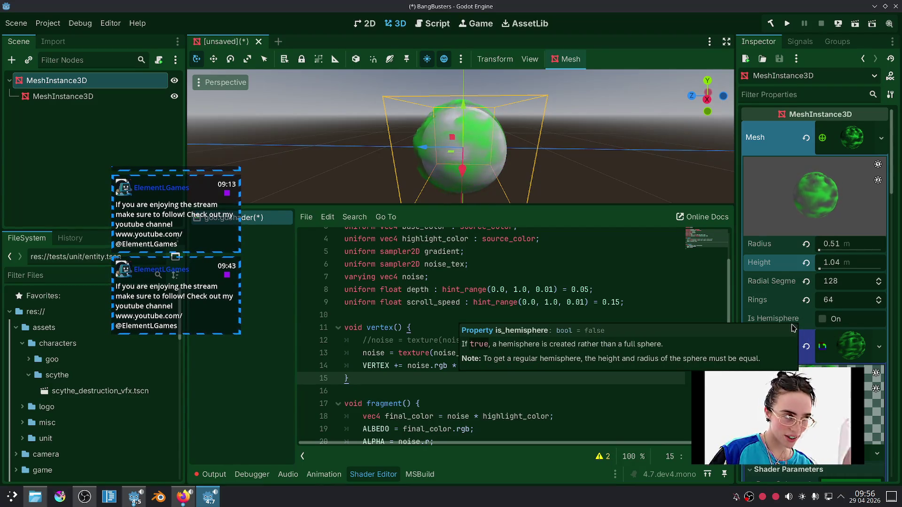
scroll(869, 338, "down", 10)
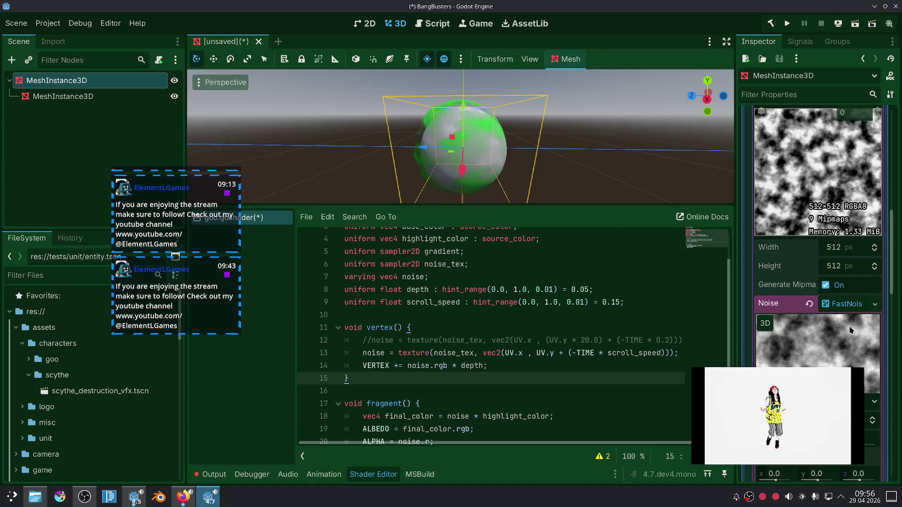
Switch the noise texture's Noise Type to Simplex Smooth.
left_click(850, 331)
scroll(849, 319, "up", 3)
left_click(847, 309)
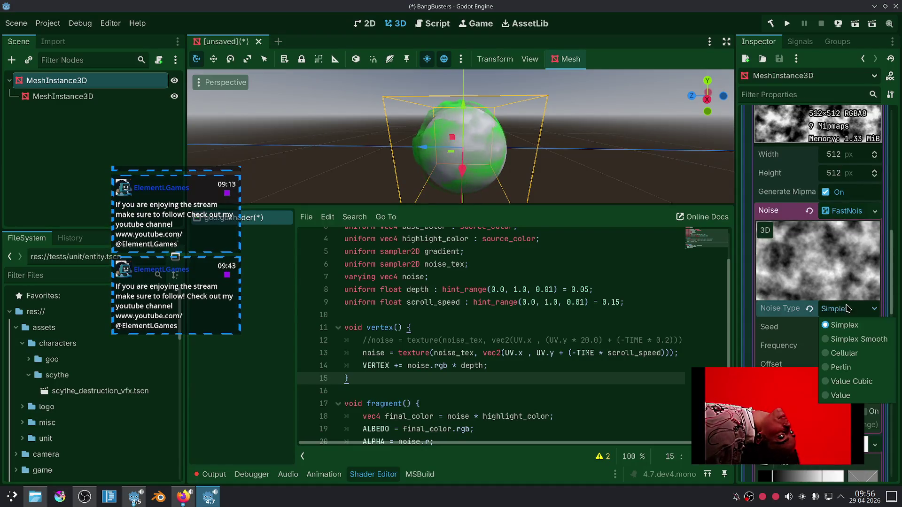
left_click(850, 339)
scroll(533, 150, "up", 4)
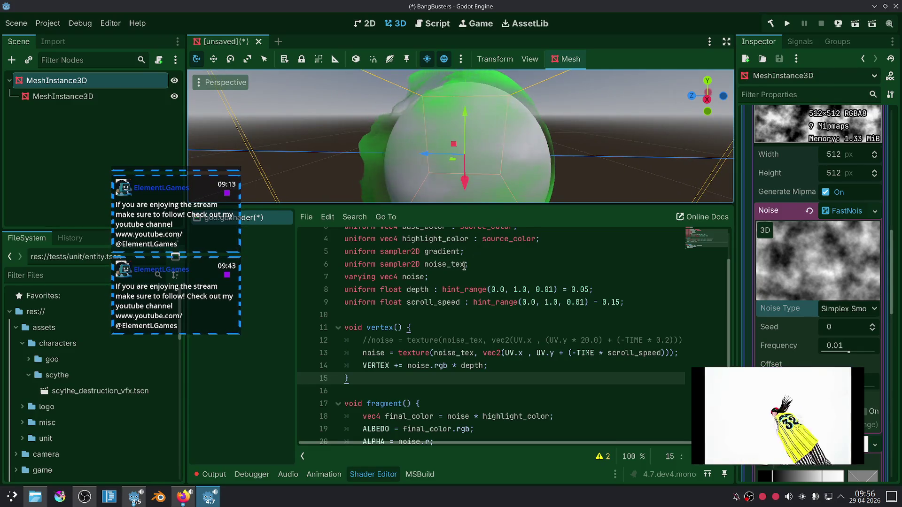
scroll(468, 259, "down", 1)
Comment out the ALPHA = noise.r; line so the sphere turns solid green.
left_click_drag(435, 403, 363, 403)
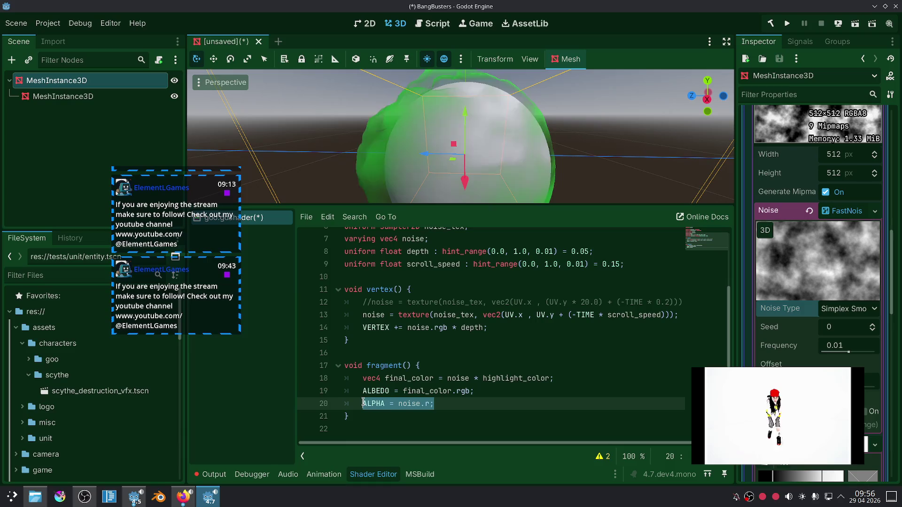
key("ctrl+k")
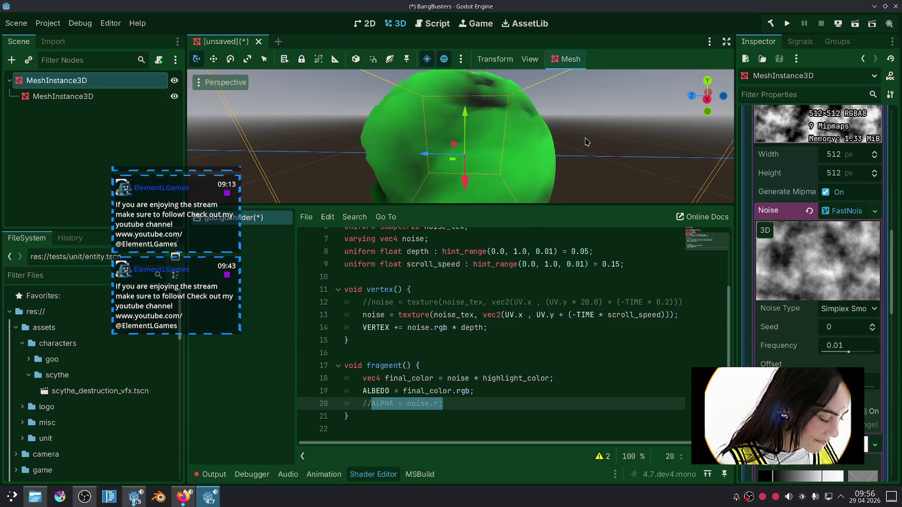
scroll(793, 294, "down", 10)
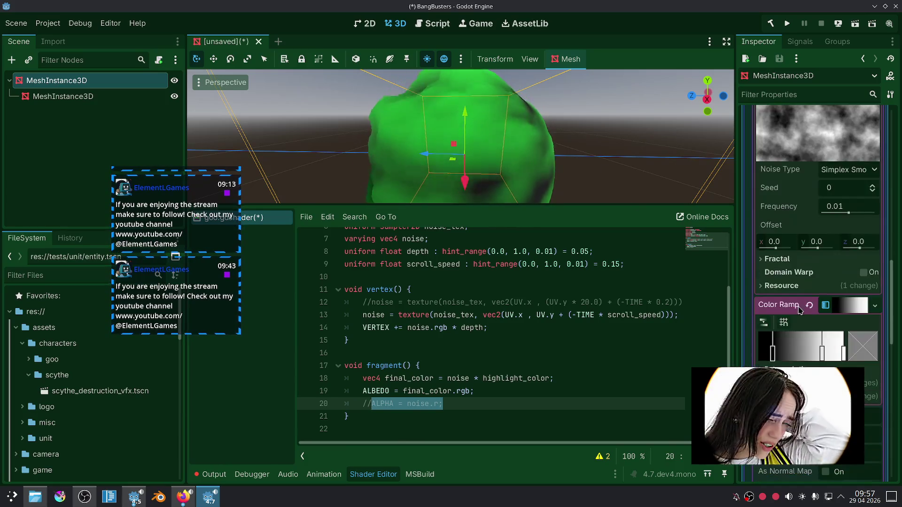
Enable Domain Warp on the noise texture and adjust its warp frequency.
scroll(793, 294, "down", 1)
scroll(789, 263, "up", 1)
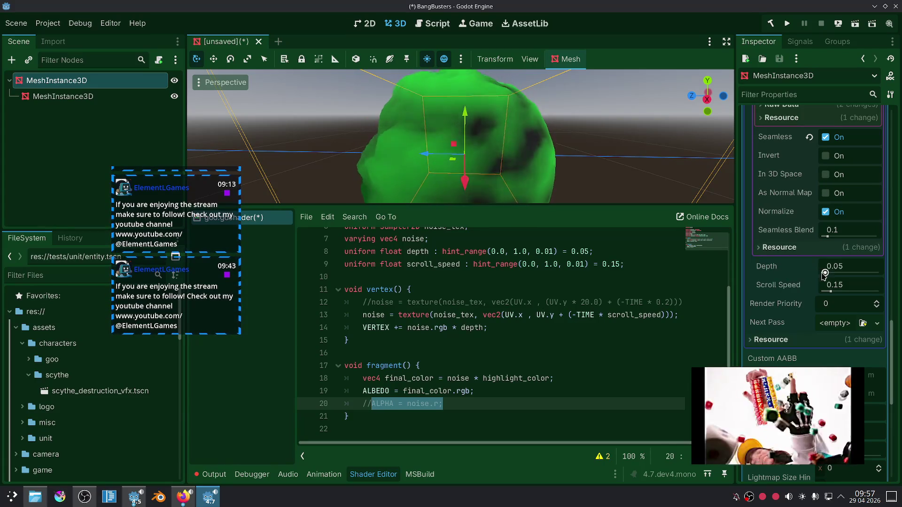
scroll(799, 272, "up", 3)
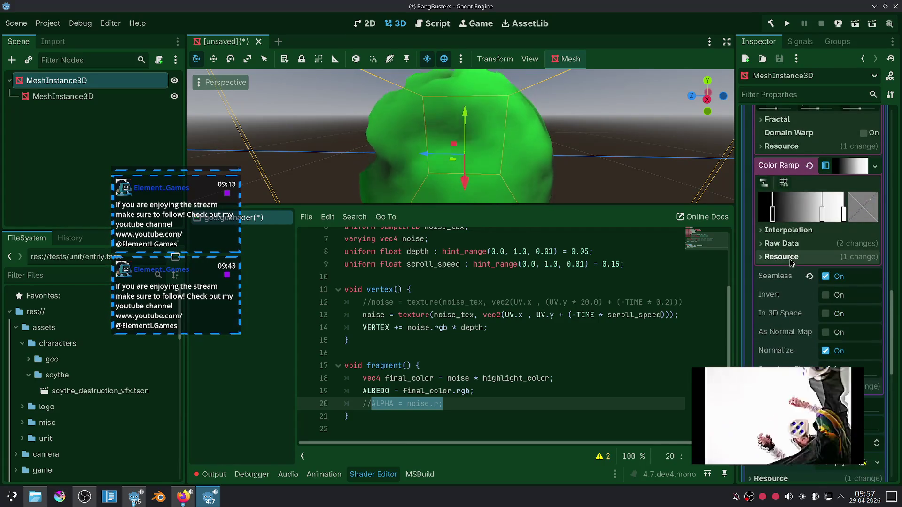
scroll(796, 234, "up", 2)
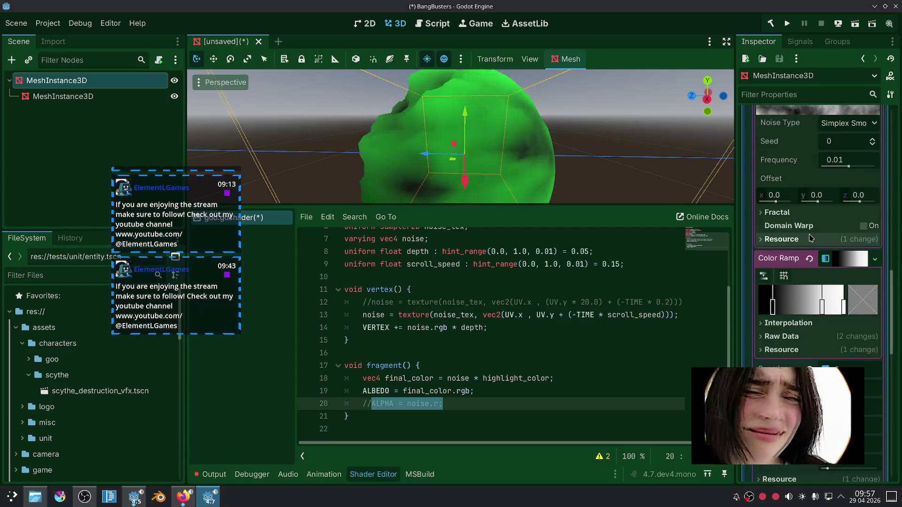
left_click(862, 226)
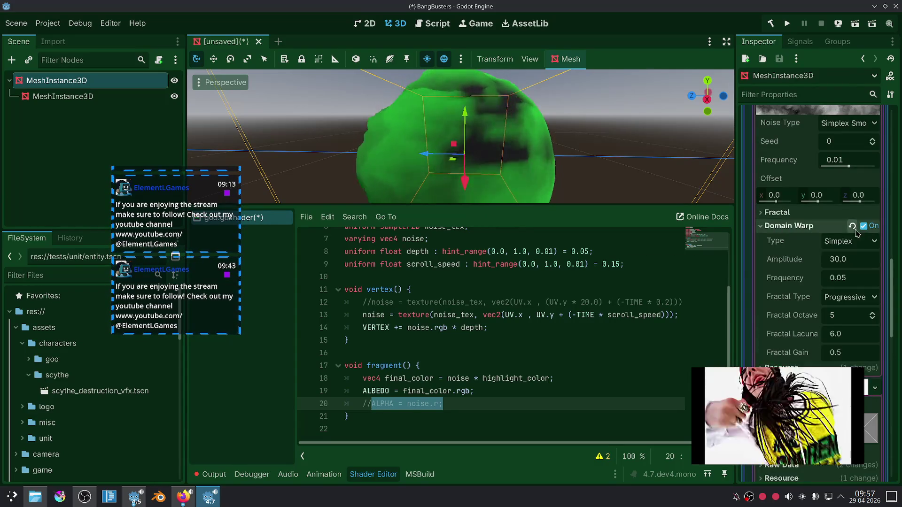
scroll(800, 250, "up", 2)
scroll(799, 250, "down", 2)
left_click(848, 241)
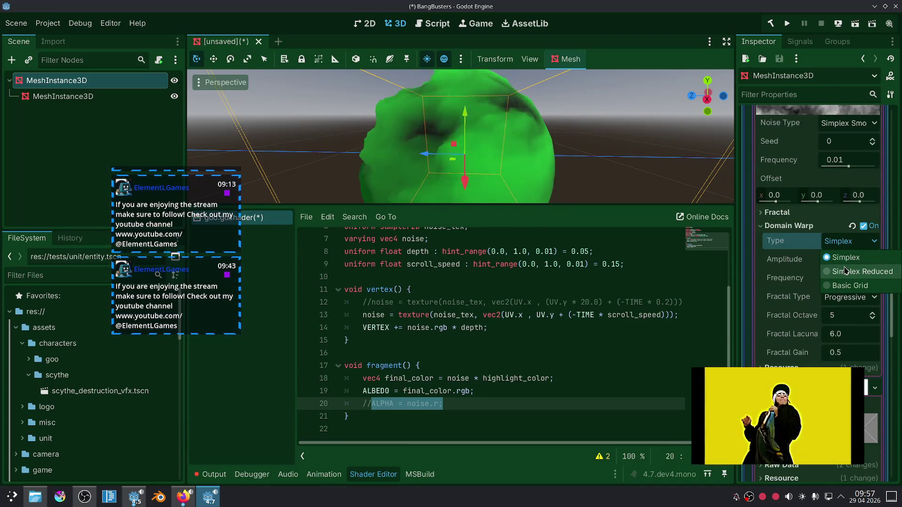
key("Escape")
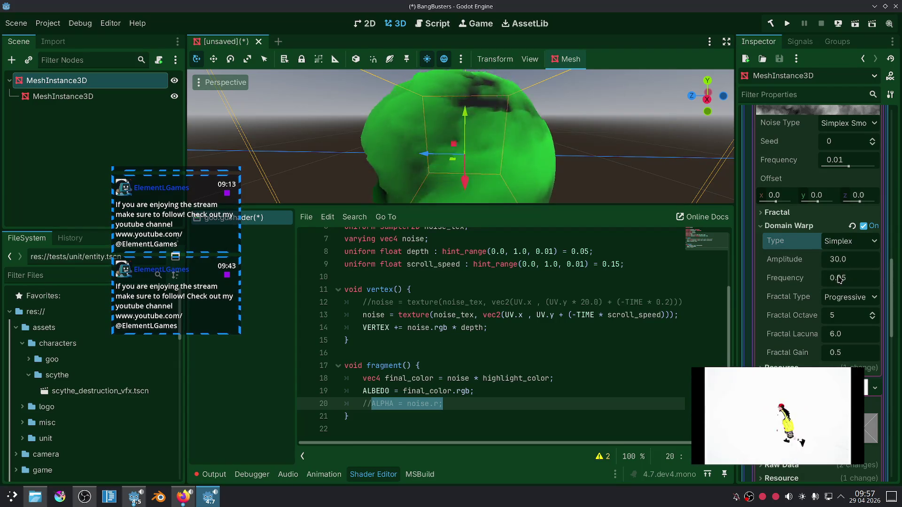
left_click_drag(838, 278, 765, 278)
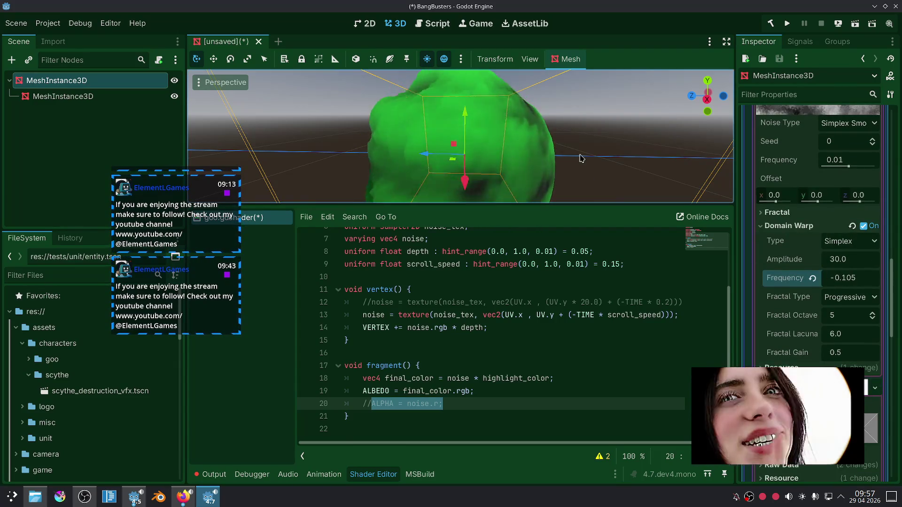
Deselect the mesh to preview the swirled, lumpy green sphere.
left_click(595, 151)
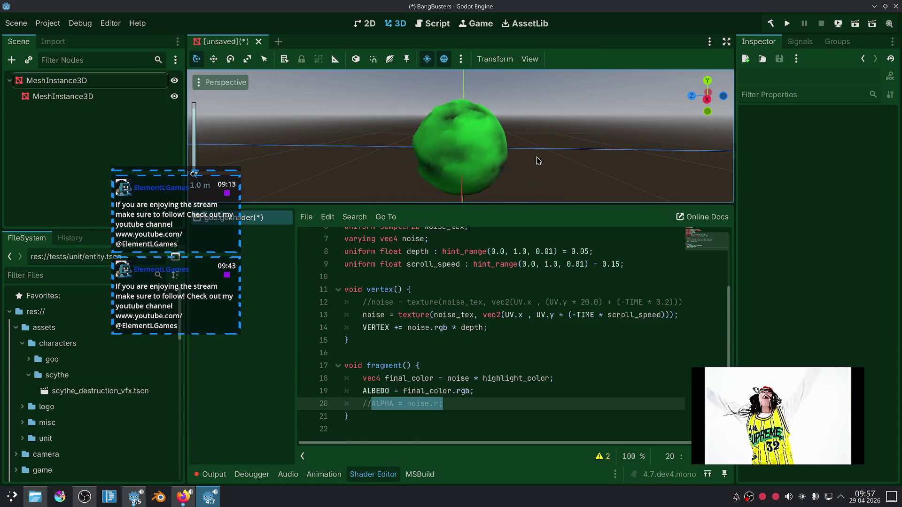
scroll(535, 163, "up", 5)
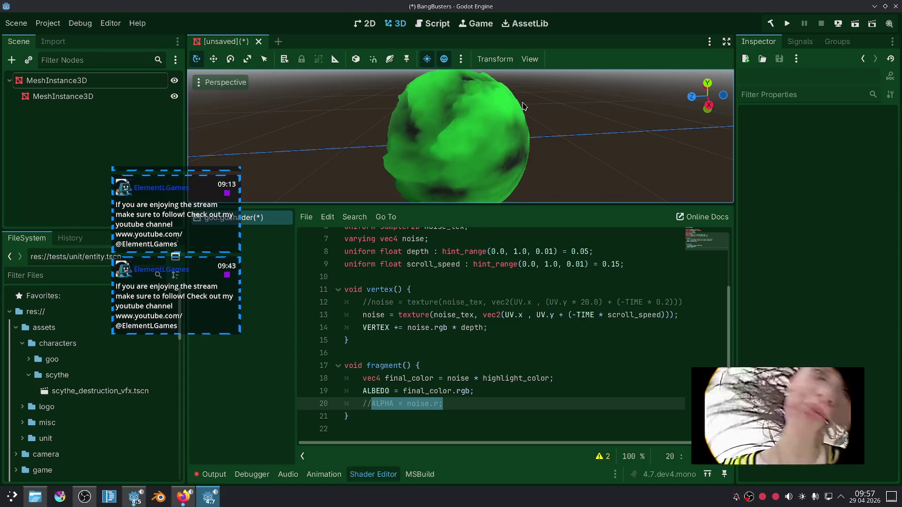
left_click(514, 125)
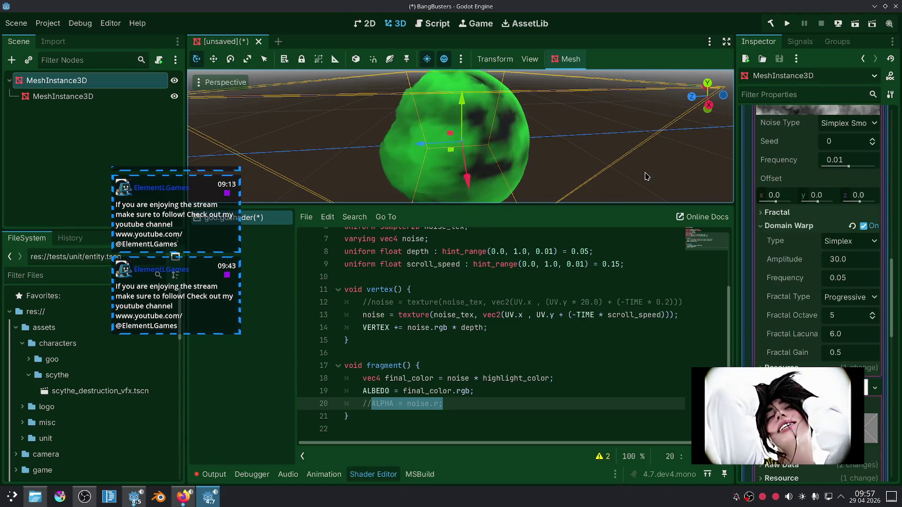
left_click(645, 176)
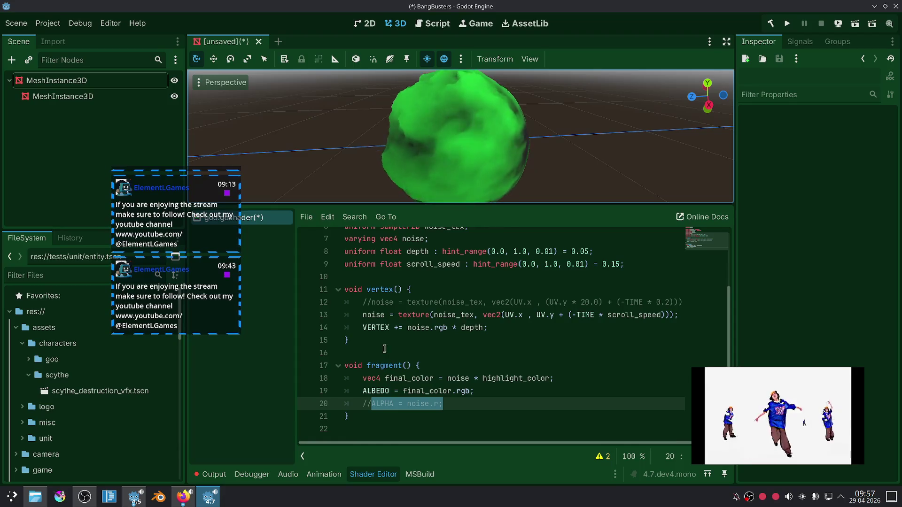
left_click(395, 327)
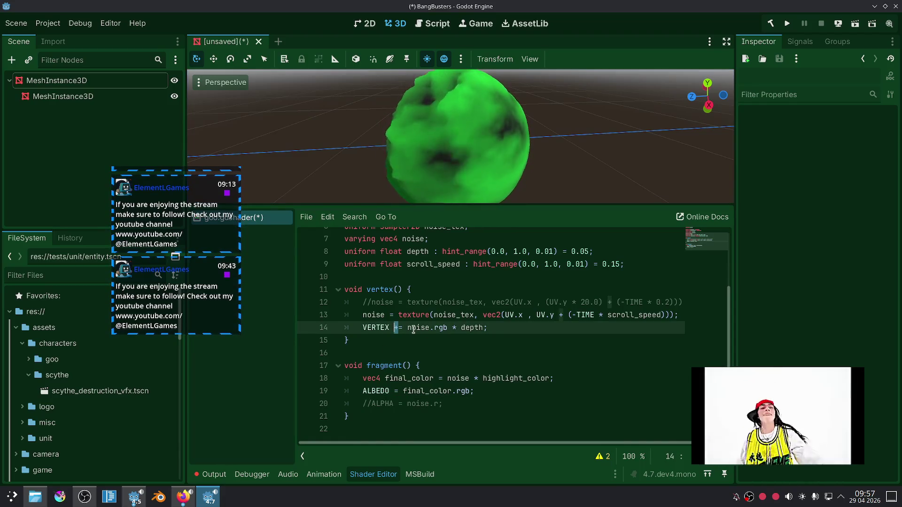
type("*")
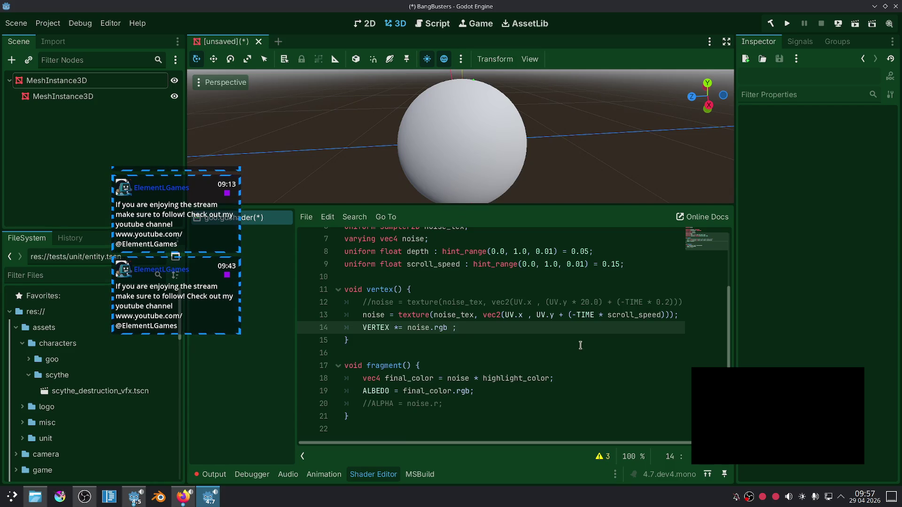
left_click(498, 339)
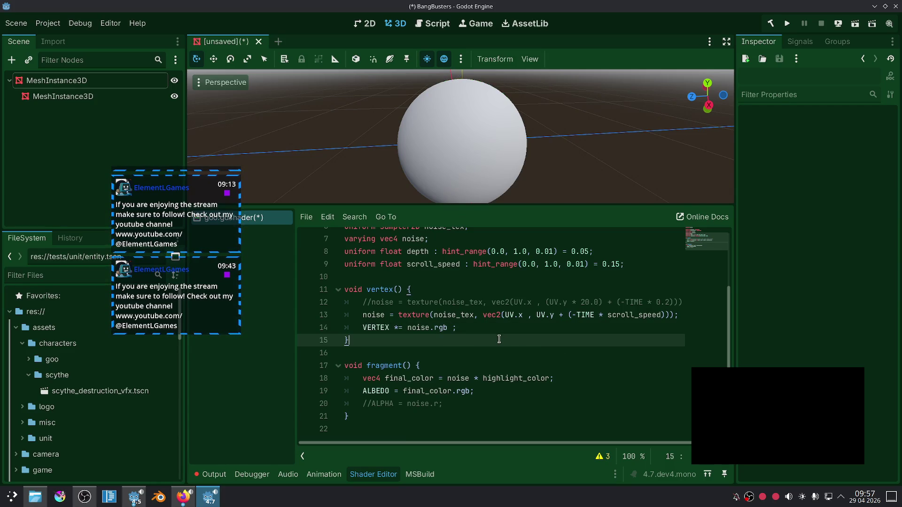
key("ctrl+z")
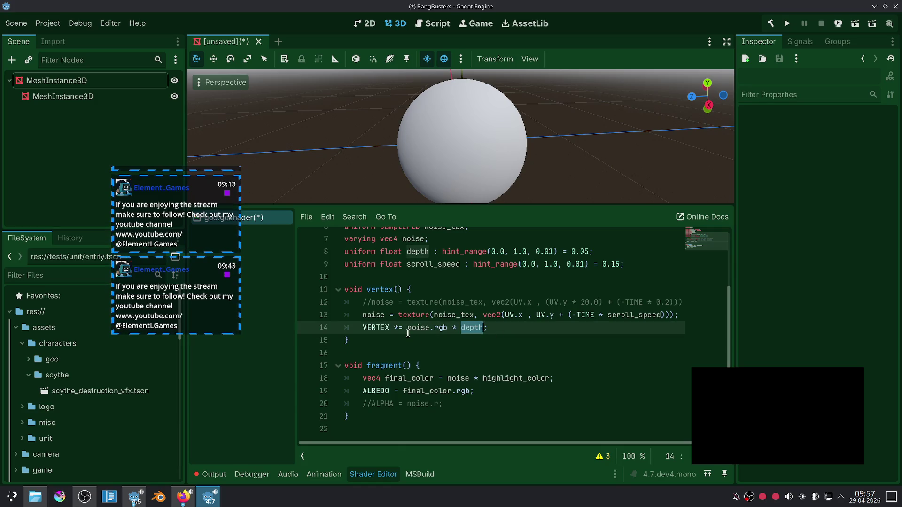
left_click(438, 350)
left_click(507, 344)
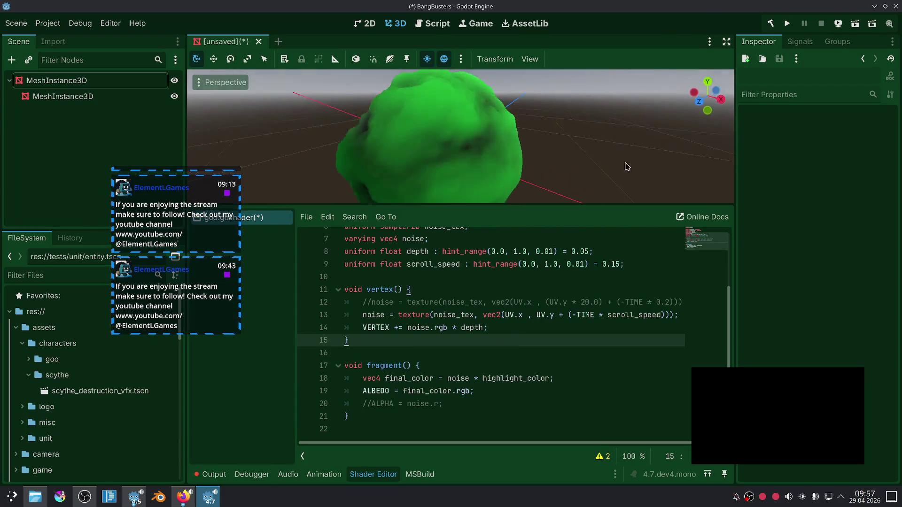
mouse_move(567, 196)
left_mouse_down()
mouse_move(477, 271)
mouse_move(515, 175)
mouse_move(567, 144)
mouse_move(565, 123)
left_mouse_up()
left_click(183, 496)
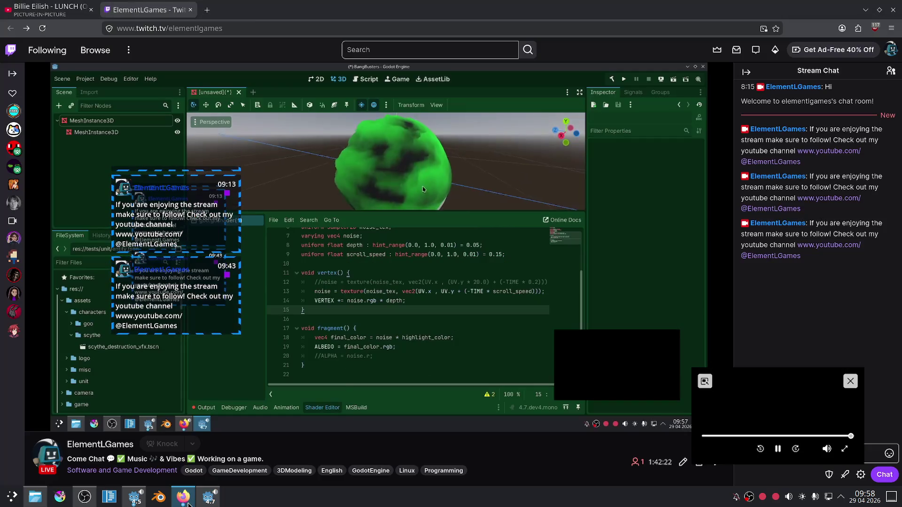
left_click(51, 5)
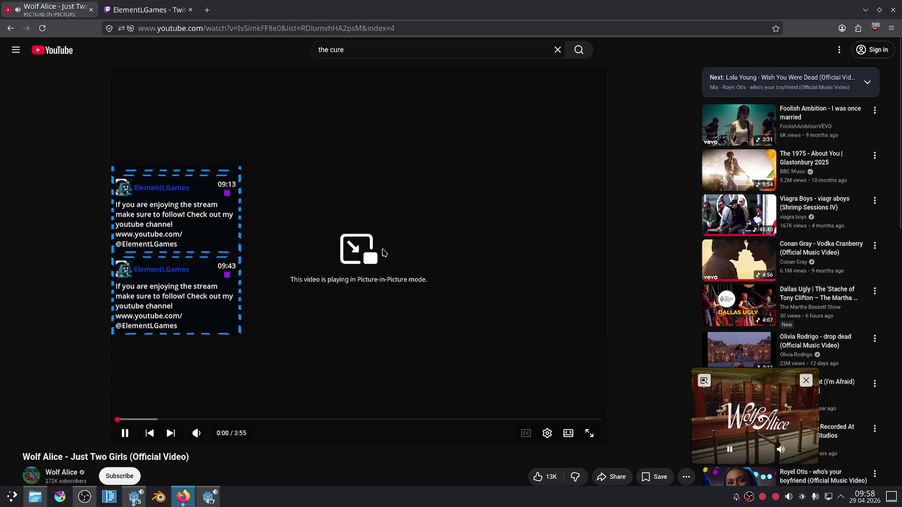
scroll(728, 260, "down", 5)
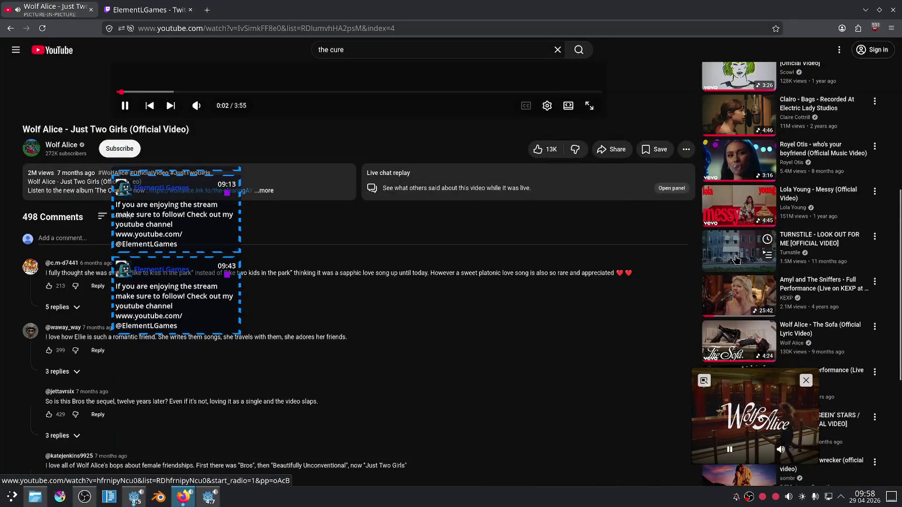
scroll(732, 257, "down", 5)
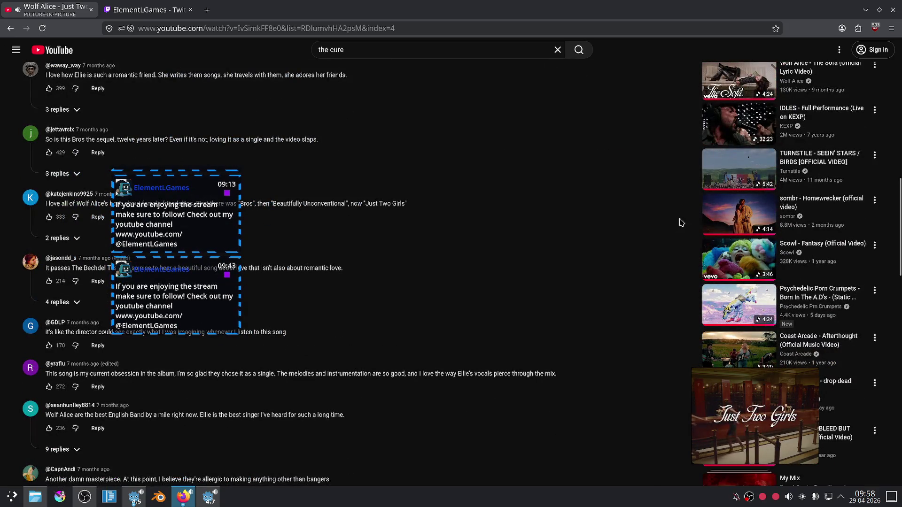
scroll(684, 180, "down", 4)
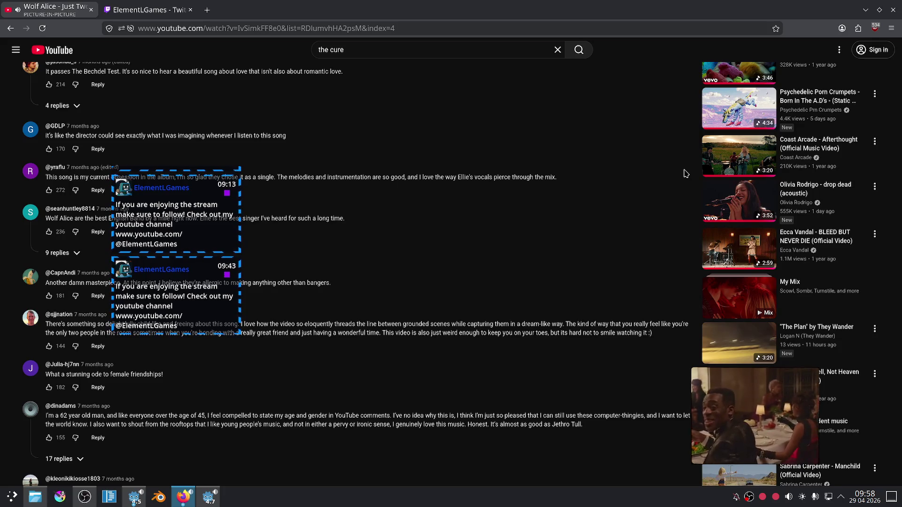
scroll(818, 297, "down", 4)
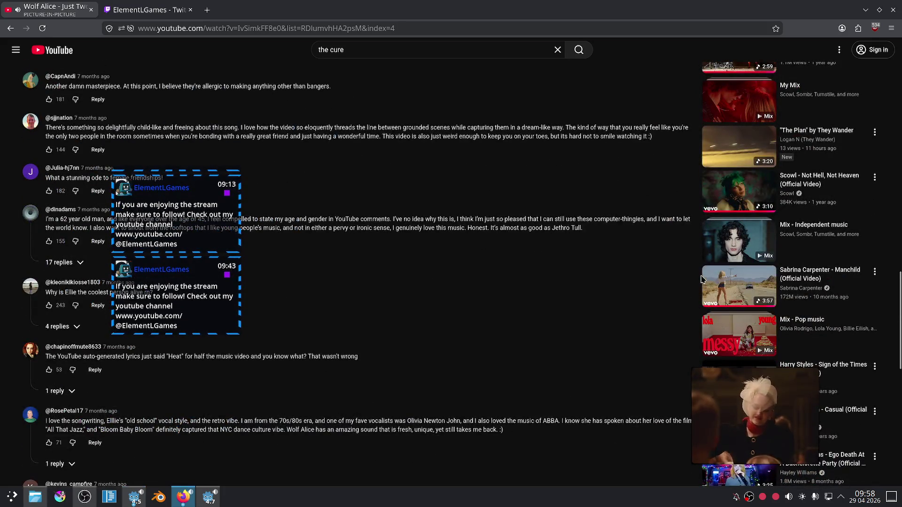
scroll(700, 272, "down", 4)
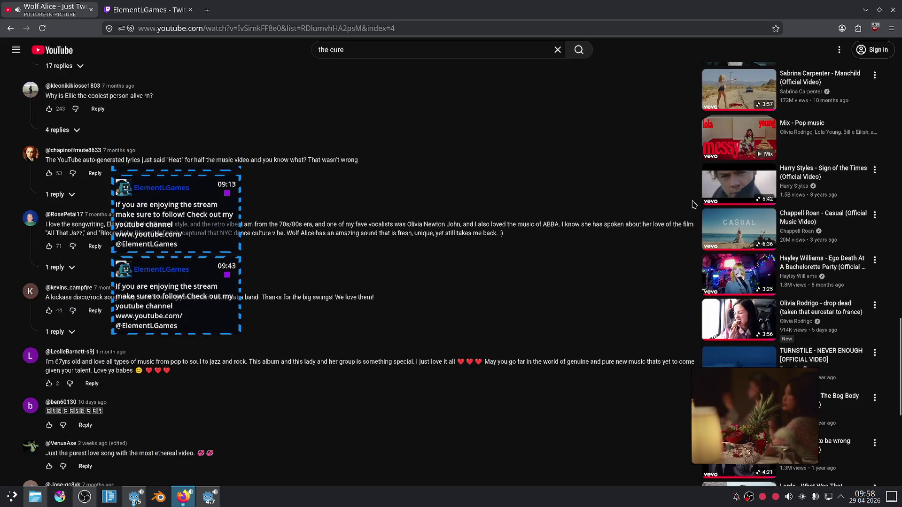
scroll(693, 203, "down", 4)
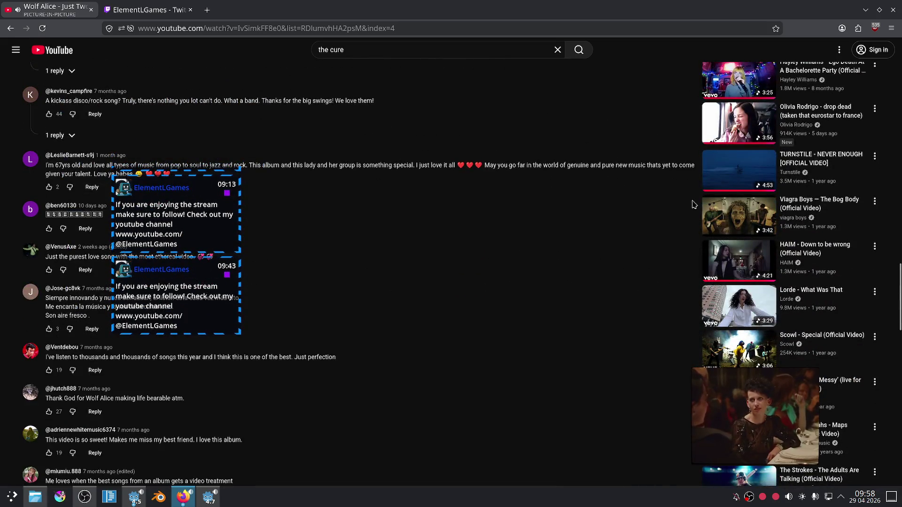
scroll(693, 203, "down", 6)
scroll(693, 203, "up", 3)
scroll(693, 203, "down", 4)
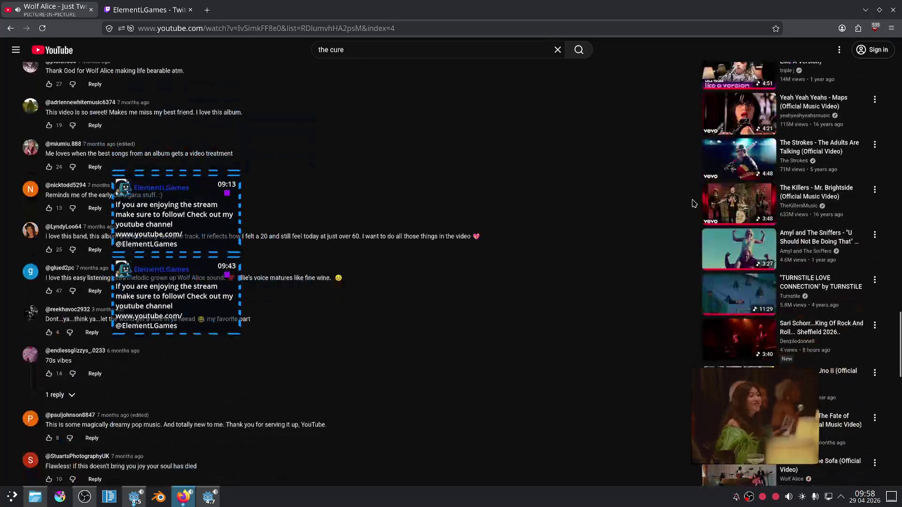
scroll(692, 199, "down", 5)
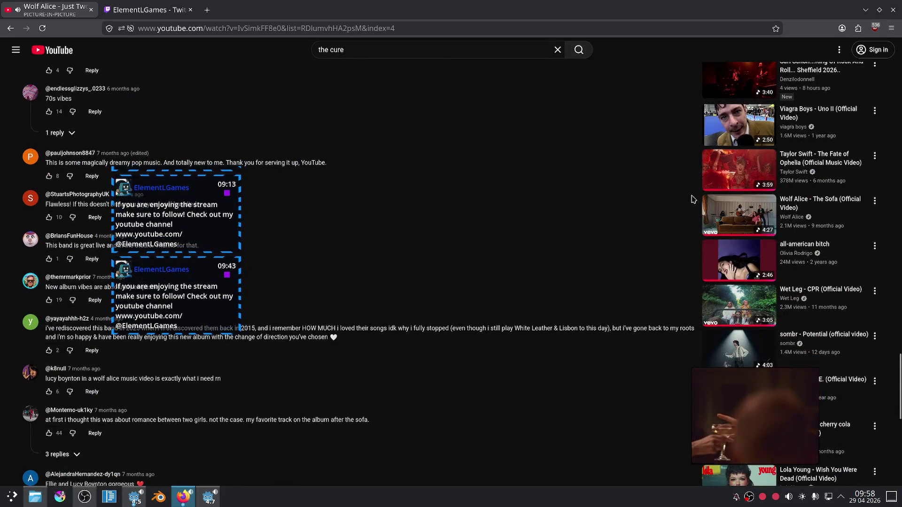
scroll(692, 199, "down", 5)
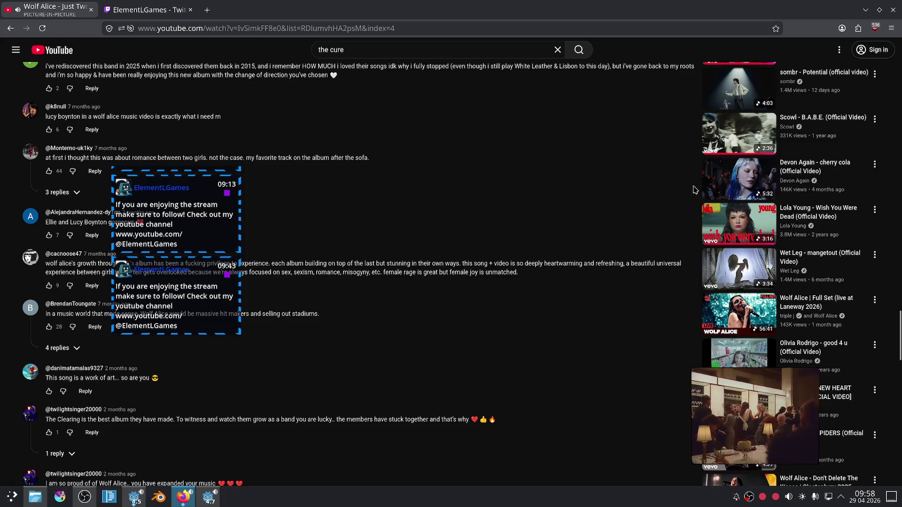
scroll(715, 190, "down", 4)
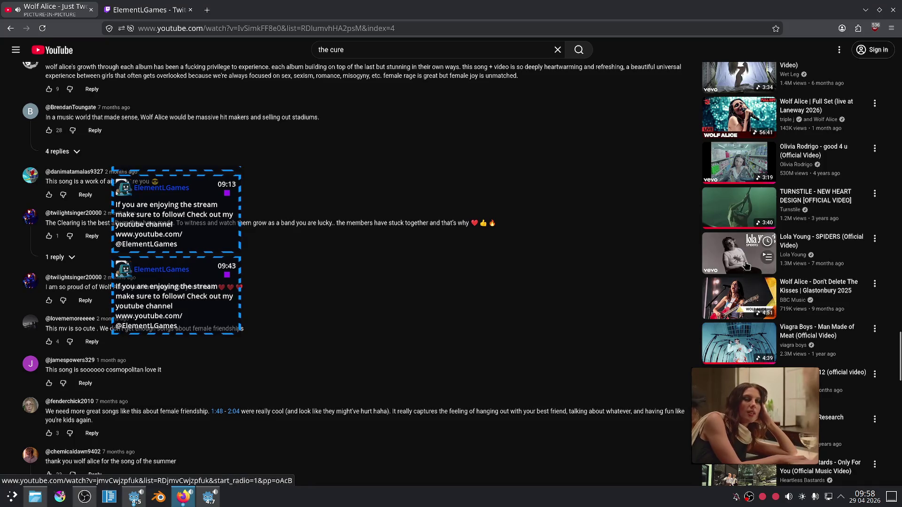
scroll(737, 245, "down", 4)
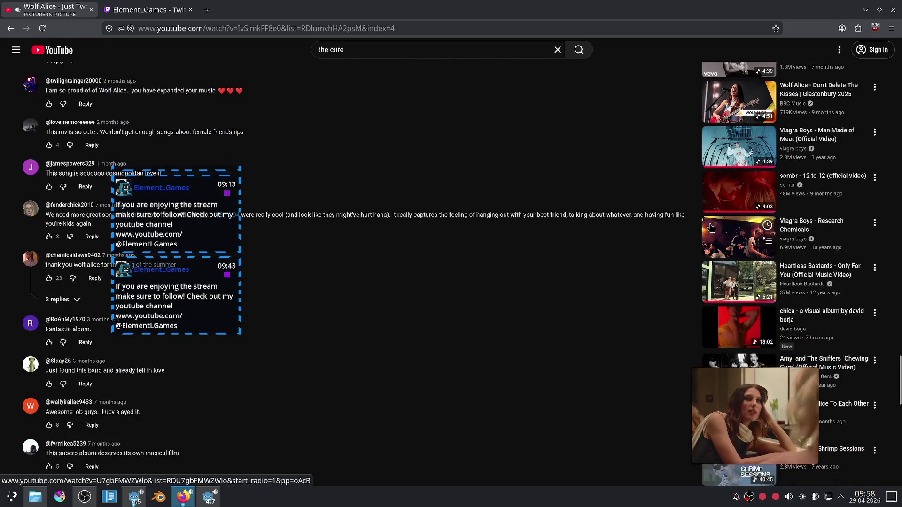
scroll(710, 228, "down", 3)
scroll(675, 287, "down", 3)
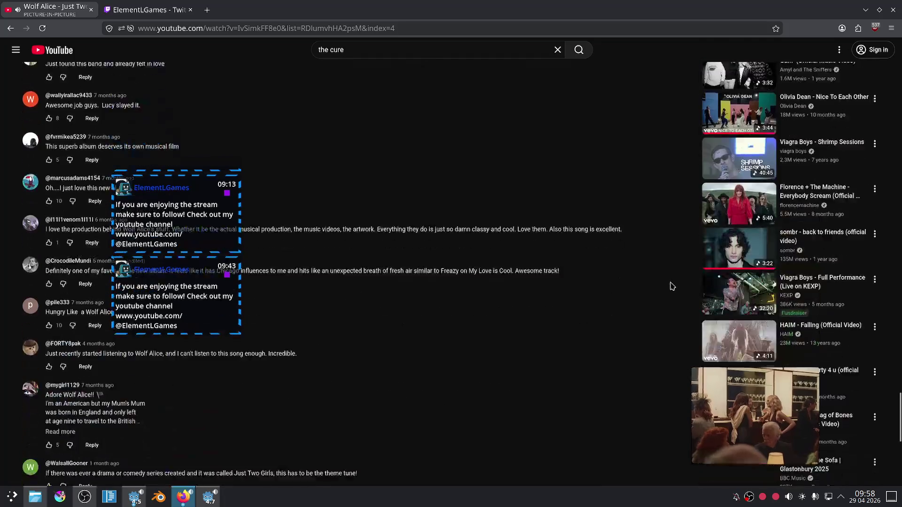
scroll(669, 267, "down", 4)
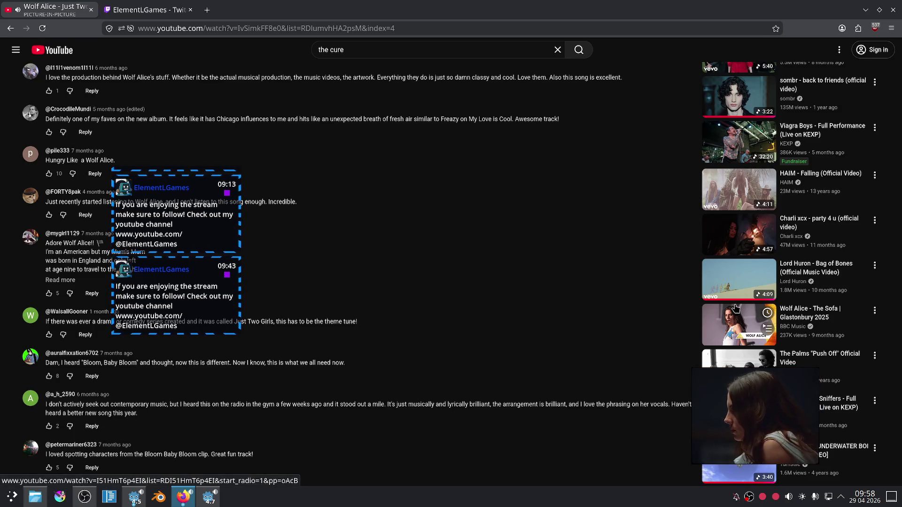
scroll(851, 292, "down", 5)
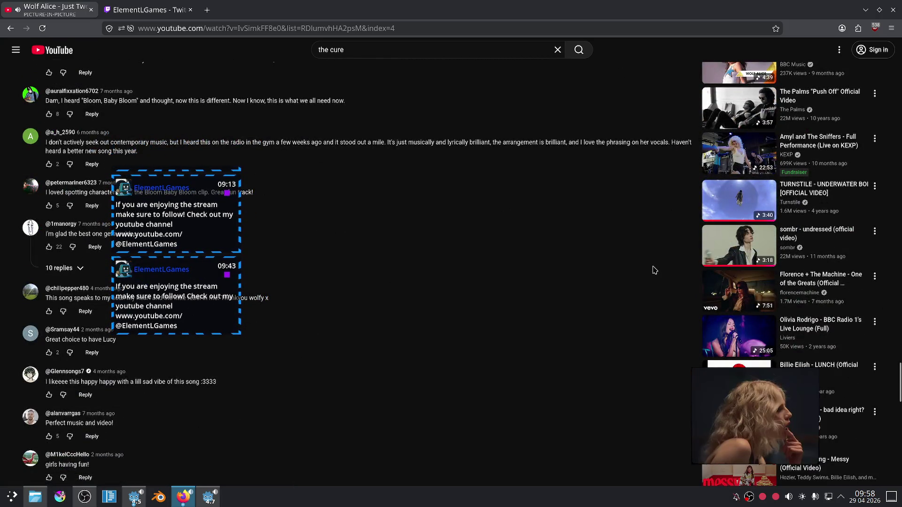
scroll(657, 271, "down", 5)
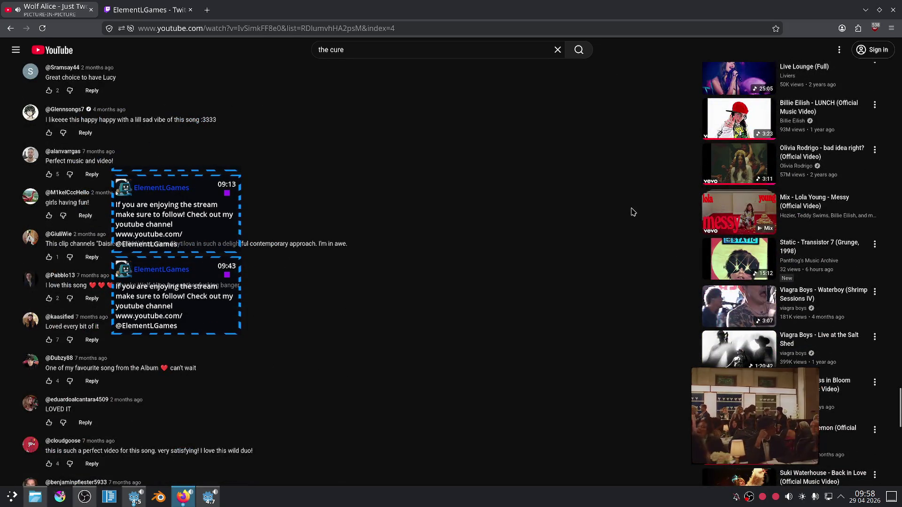
scroll(632, 212, "down", 4)
scroll(518, 164, "up", 4)
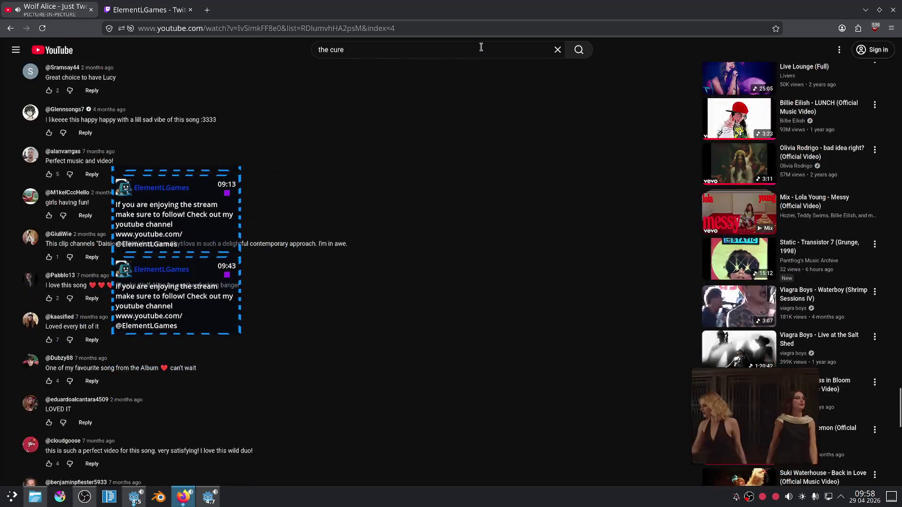
left_click(557, 50)
Search YouTube for 'queen' and browse the results.
type("queen")
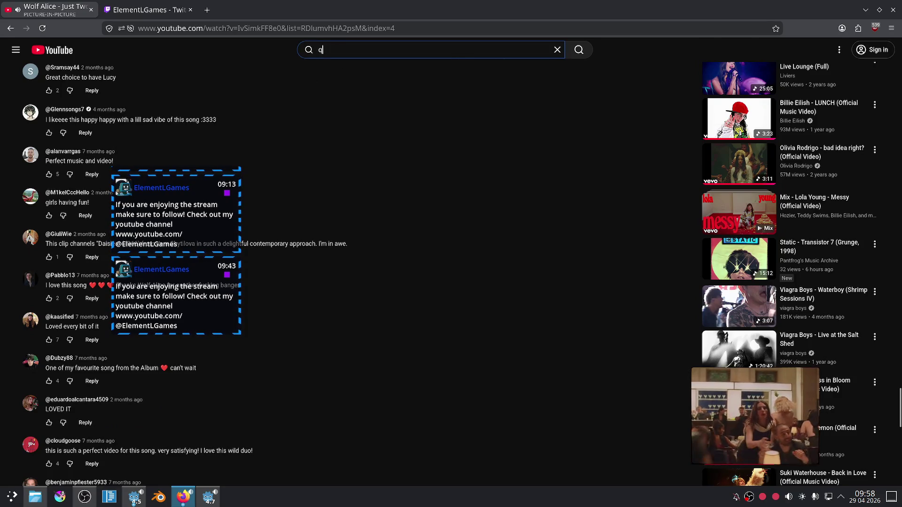
left_click(449, 69)
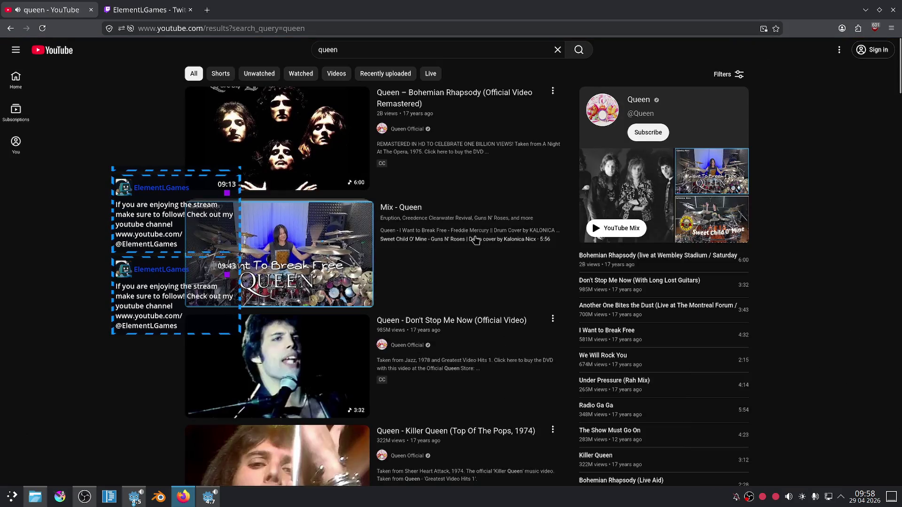
scroll(475, 240, "down", 1)
scroll(476, 240, "down", 6)
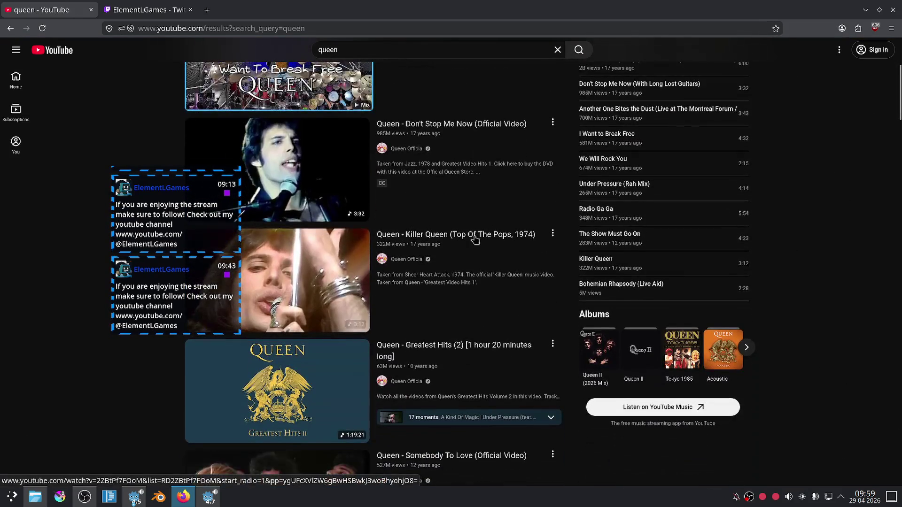
scroll(471, 242, "up", 1)
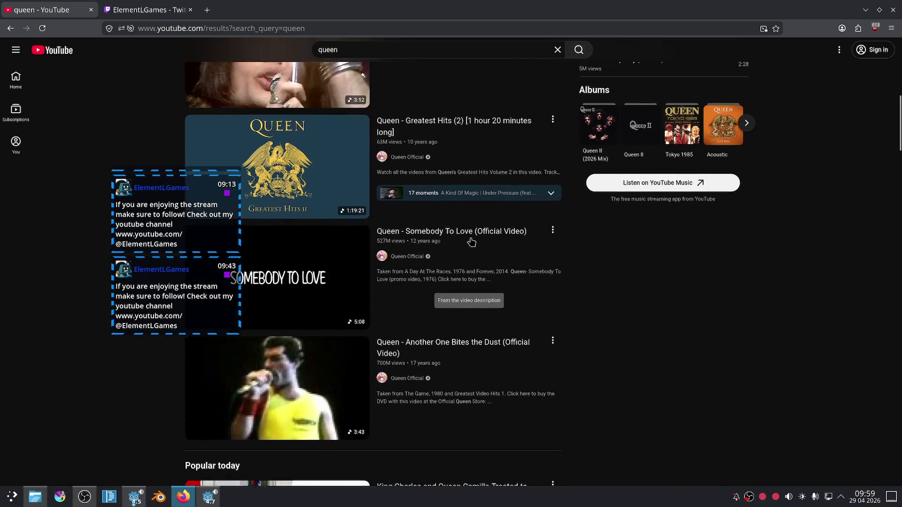
scroll(472, 242, "down", 6)
scroll(471, 242, "up", 6)
scroll(471, 242, "up", 8)
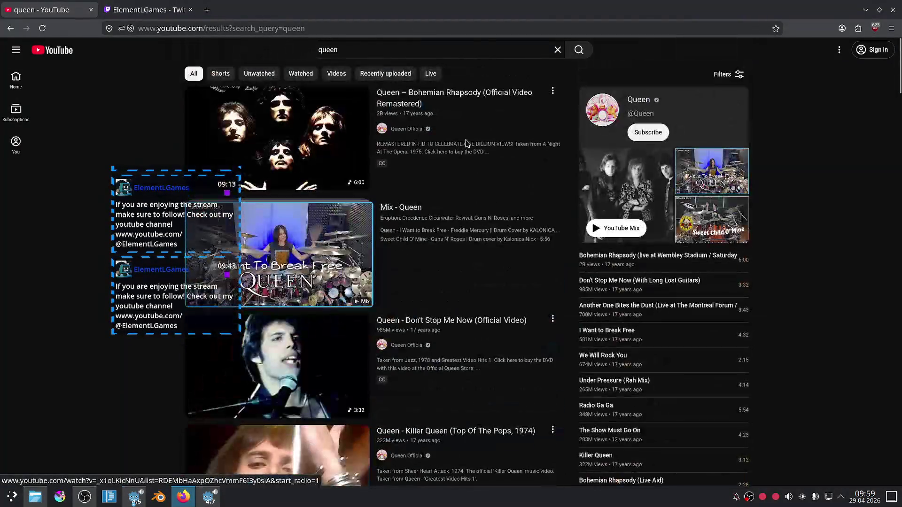
Refine the search to 'queen live' and open 'Queen - Live Aid 1985 Full Concert'.
left_click(395, 49)
type("live")
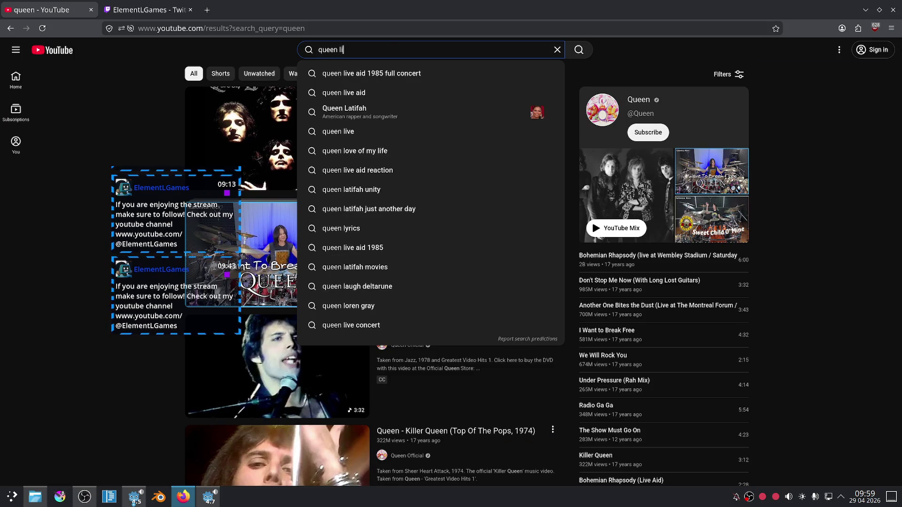
key("Return")
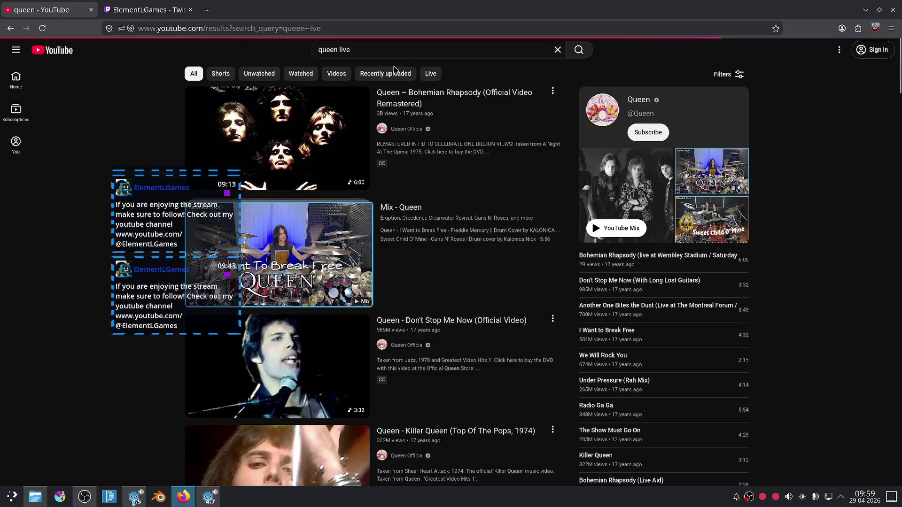
mouse_move(287, 110)
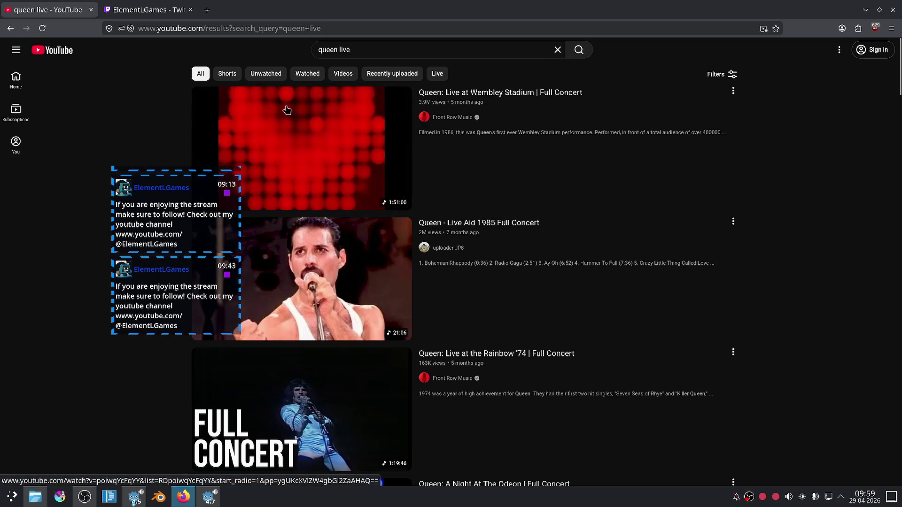
scroll(286, 113, "down", 2)
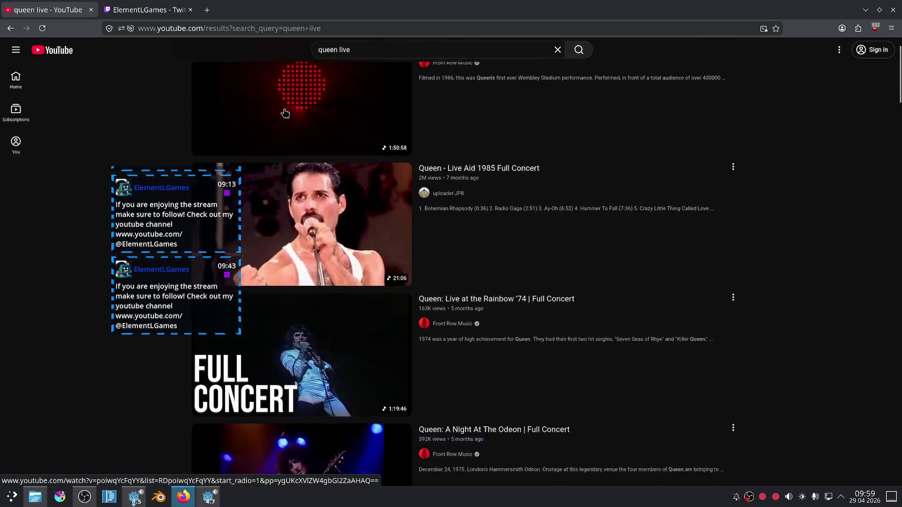
left_click(308, 182)
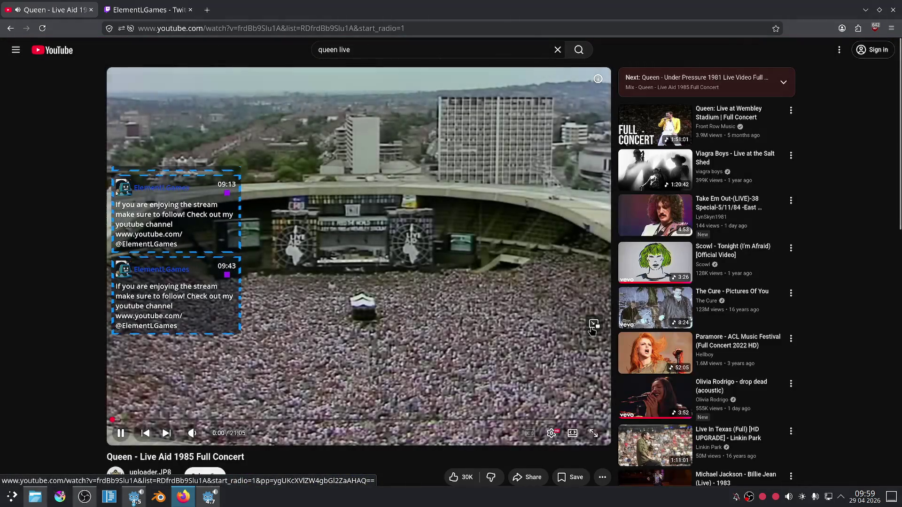
Pop the Live Aid video into a picture-in-picture window and enlarge it.
key("ctrl+shift+bracketright")
scroll(437, 284, "down", 3)
scroll(437, 284, "up", 4)
mouse_move(638, 251)
left_mouse_down()
mouse_move(671, 277)
mouse_move(820, 323)
left_mouse_up()
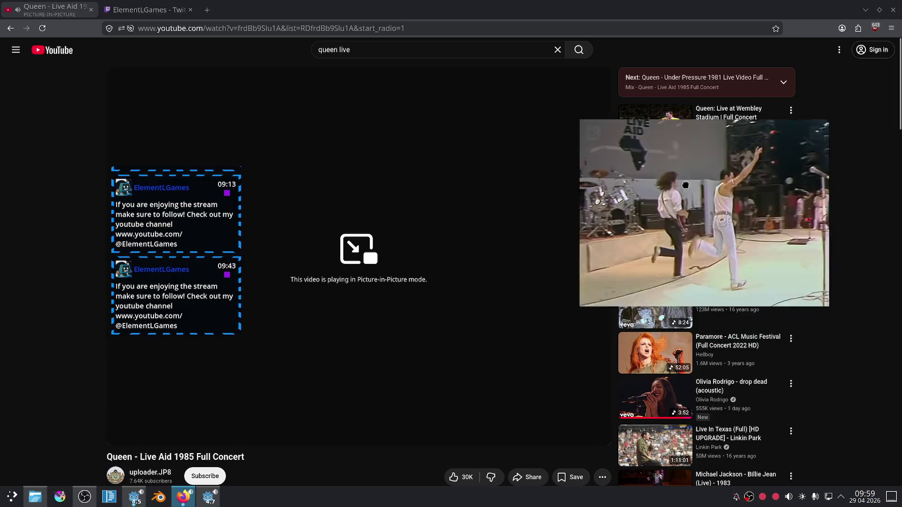
scroll(371, 235, "down", 5)
scroll(376, 232, "up", 2)
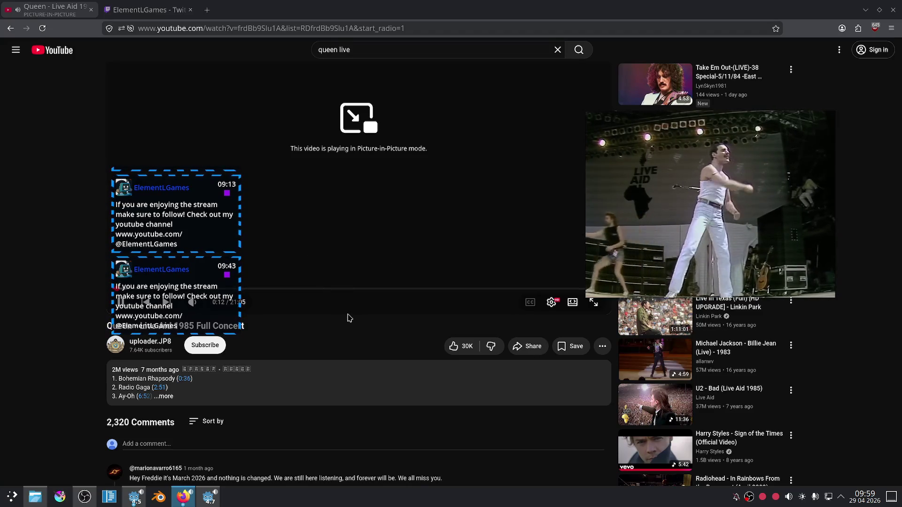
scroll(333, 318, "down", 3)
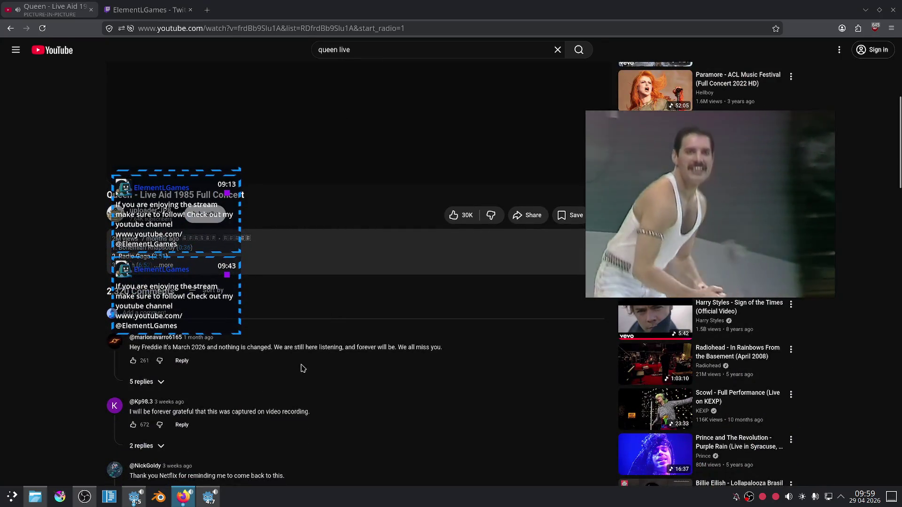
scroll(292, 368, "down", 3)
scroll(293, 376, "up", 6)
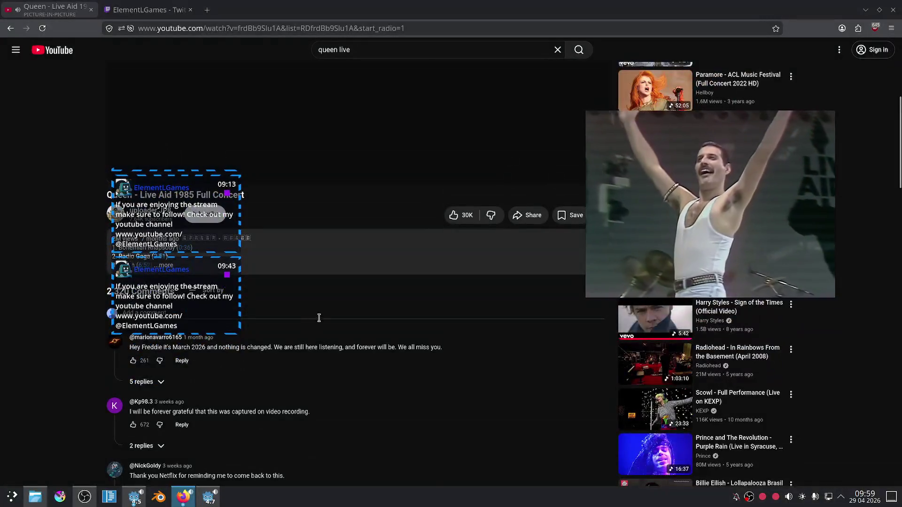
Expand the video description to view the chapters, then collapse it.
left_click(268, 458)
scroll(277, 442, "down", 3)
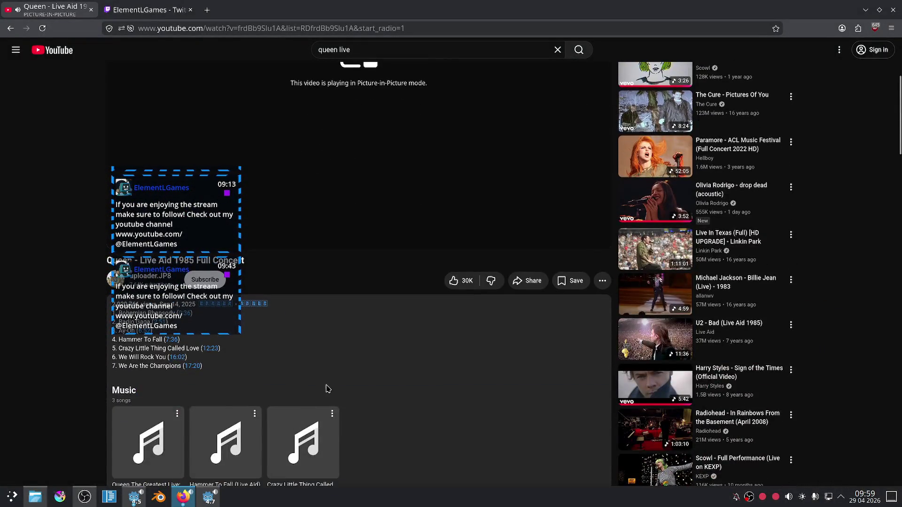
scroll(329, 385, "down", 6)
scroll(332, 382, "up", 3)
scroll(281, 395, "down", 3)
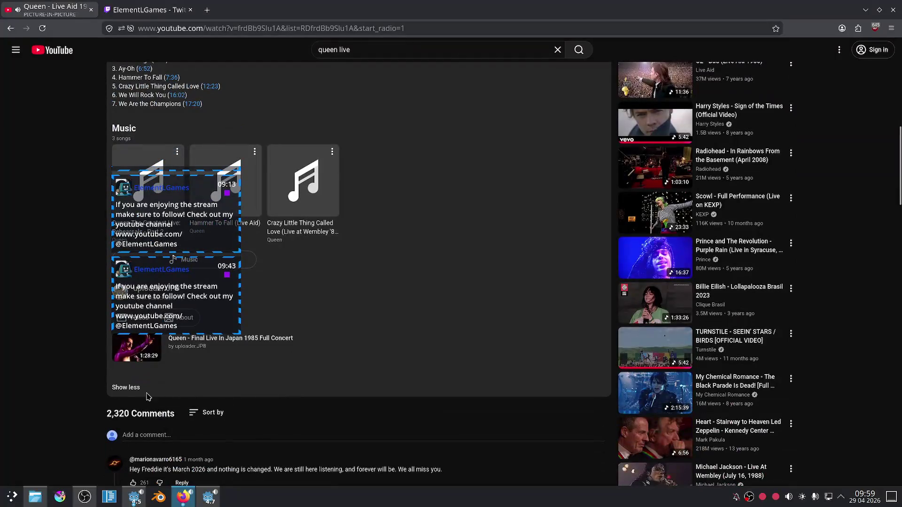
left_click(129, 388)
scroll(364, 361, "up", 2)
scroll(348, 361, "down", 5)
scroll(348, 361, "up", 7)
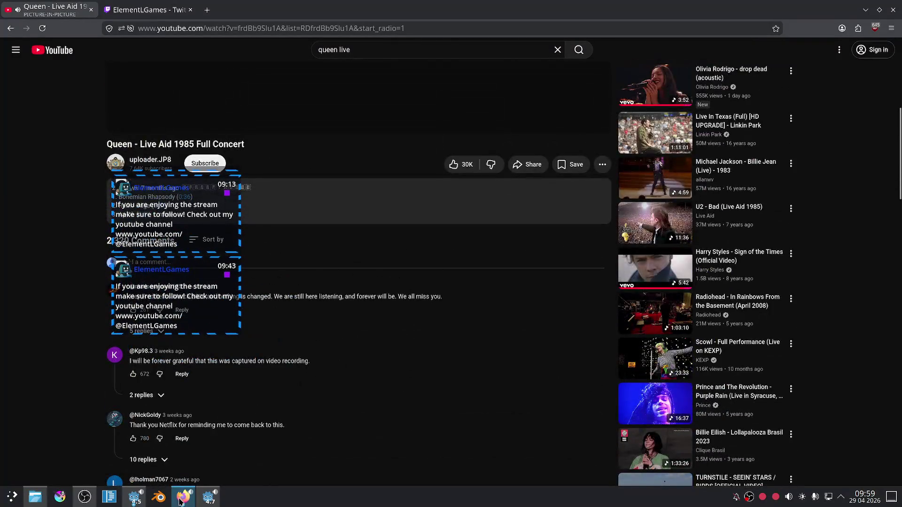
Keep the floating video above other windows, move it top-right, and return to the 'queen live' results.
left_click(181, 498)
right_click(621, 213)
mouse_move(651, 246)
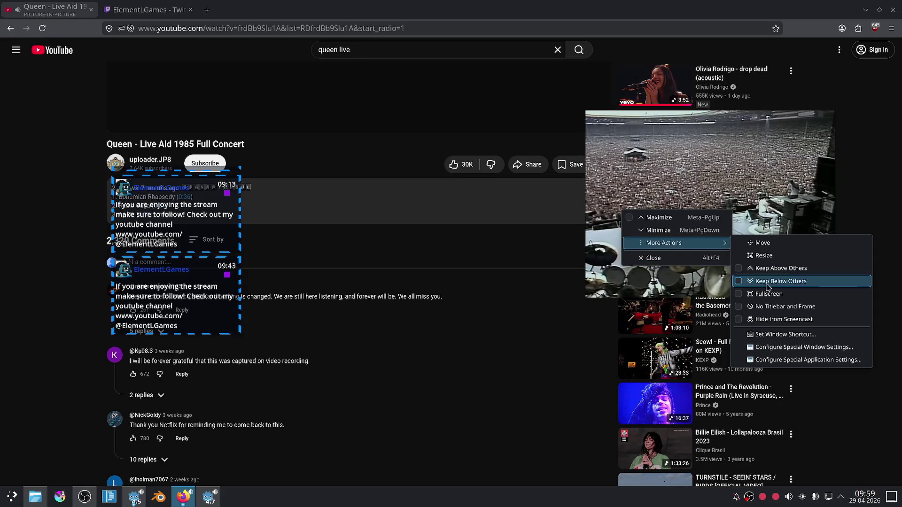
left_click(778, 274)
scroll(447, 338, "down", 2)
scroll(446, 339, "up", 8)
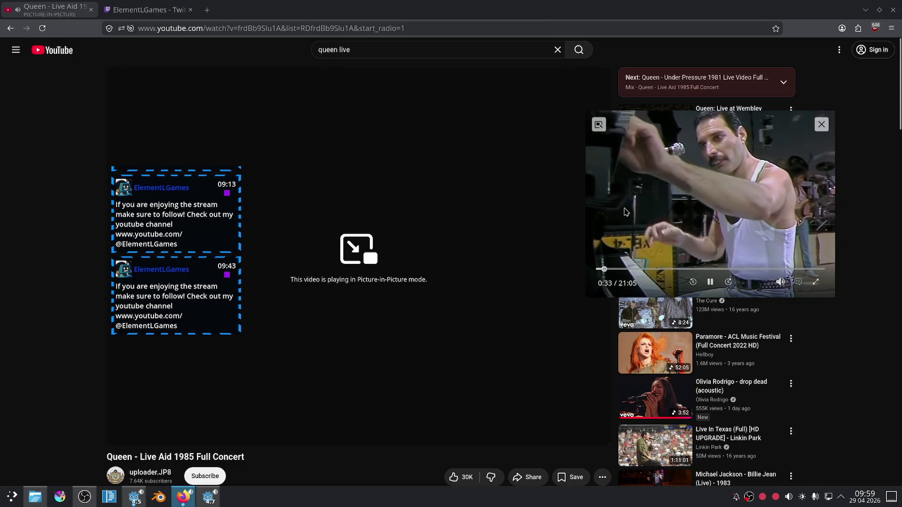
left_click_drag(644, 204, 684, 190)
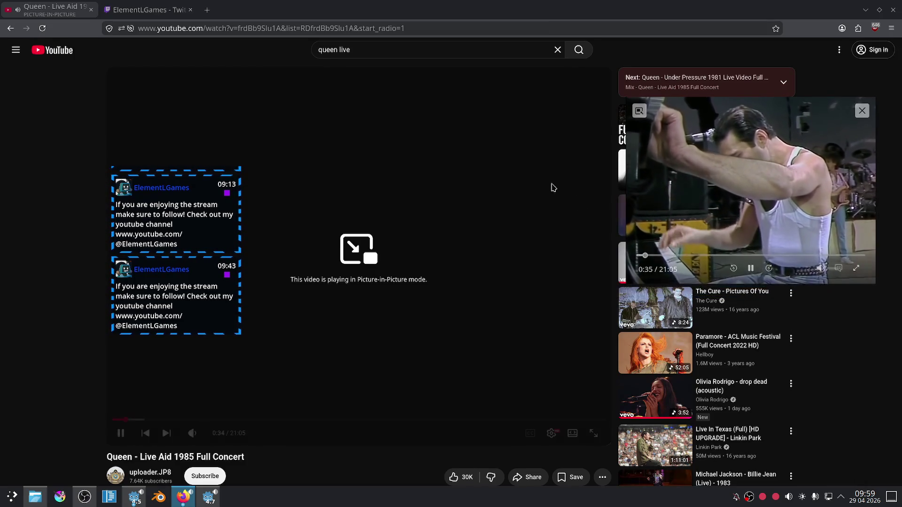
key("alt+Left")
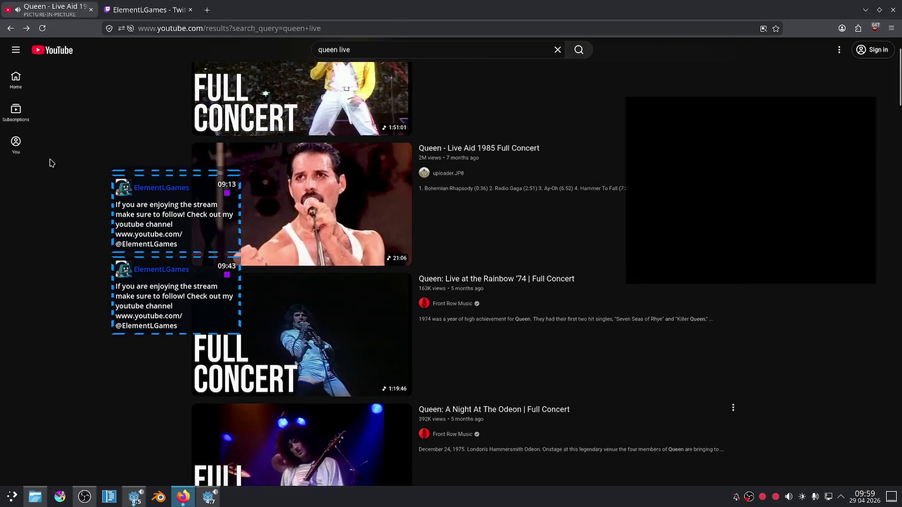
scroll(51, 164, "down", 10)
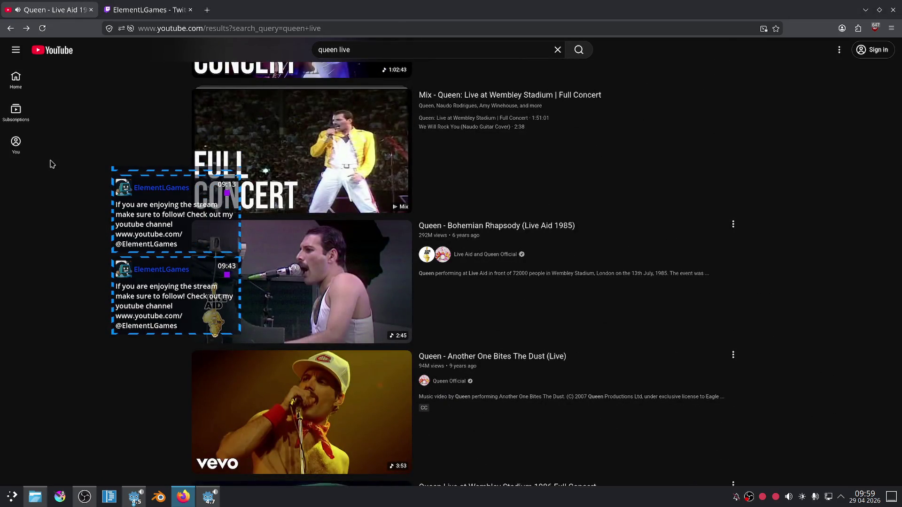
Scroll the 'queen live' results and open Queen - Live Aid 1985 (Concert Remastered).
scroll(51, 164, "down", 10)
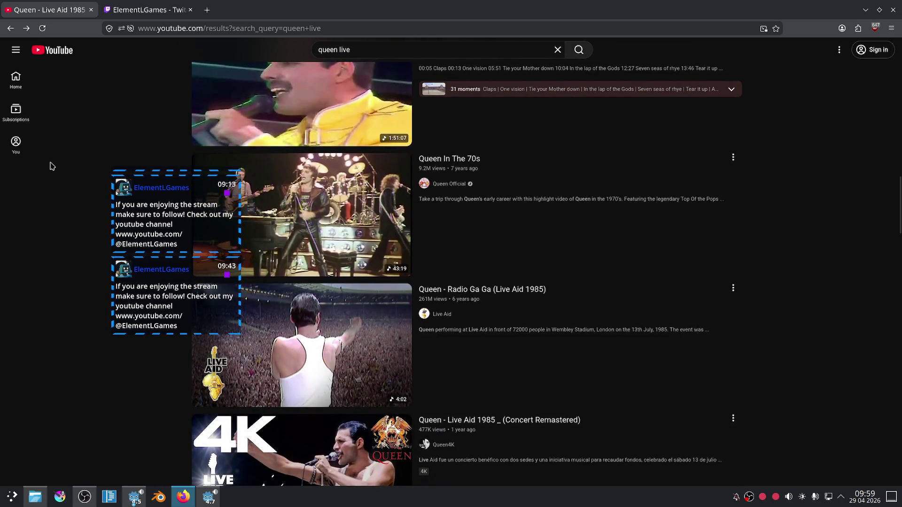
scroll(52, 166, "down", 4)
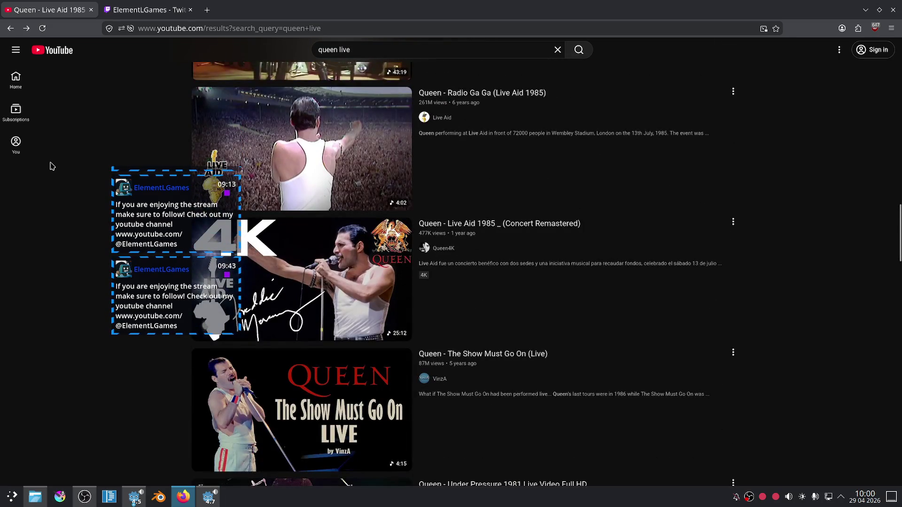
scroll(52, 166, "up", 15)
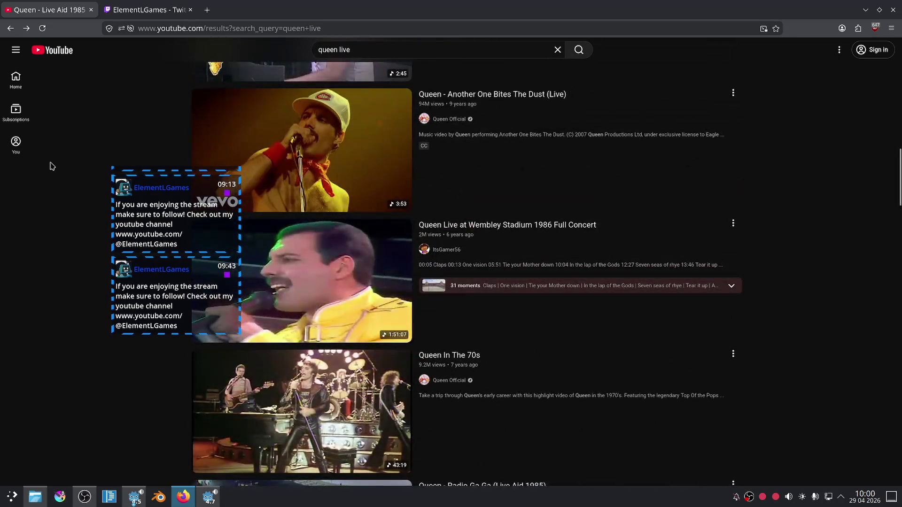
scroll(51, 166, "up", 8)
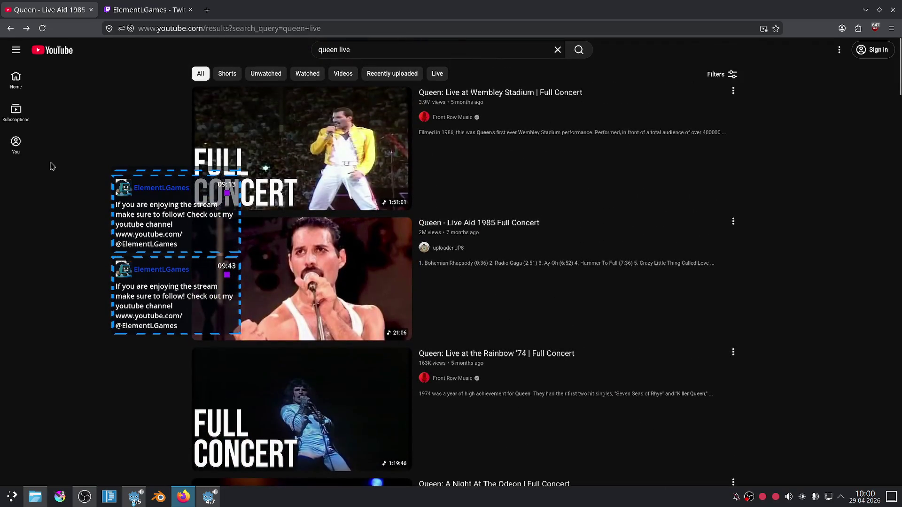
scroll(328, 324, "down", 15)
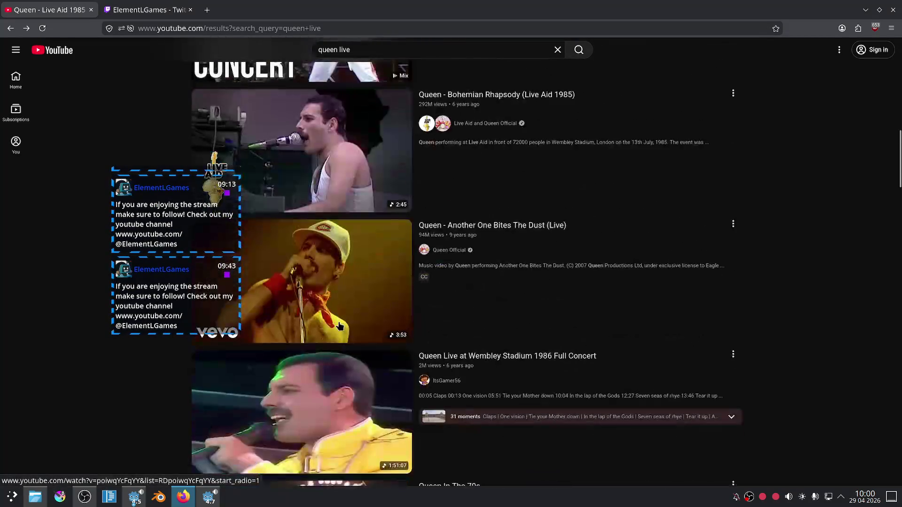
scroll(328, 324, "down", 6)
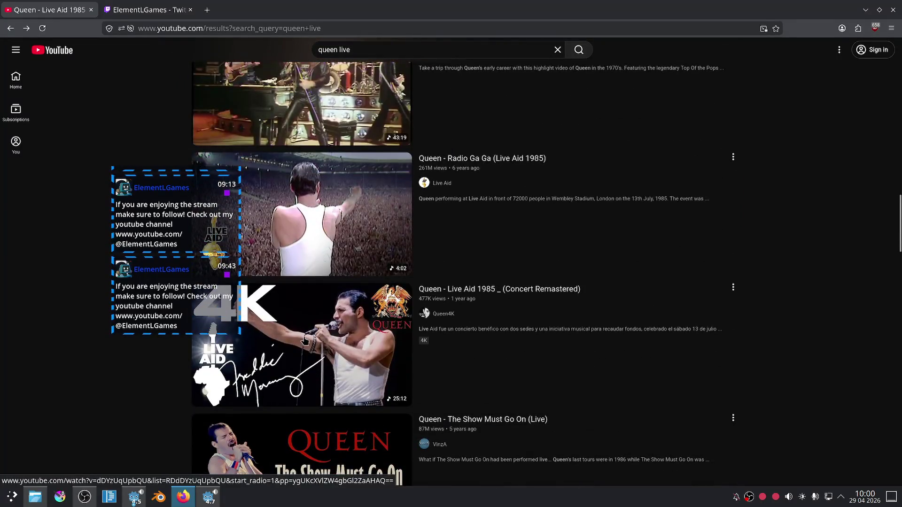
left_click(304, 359)
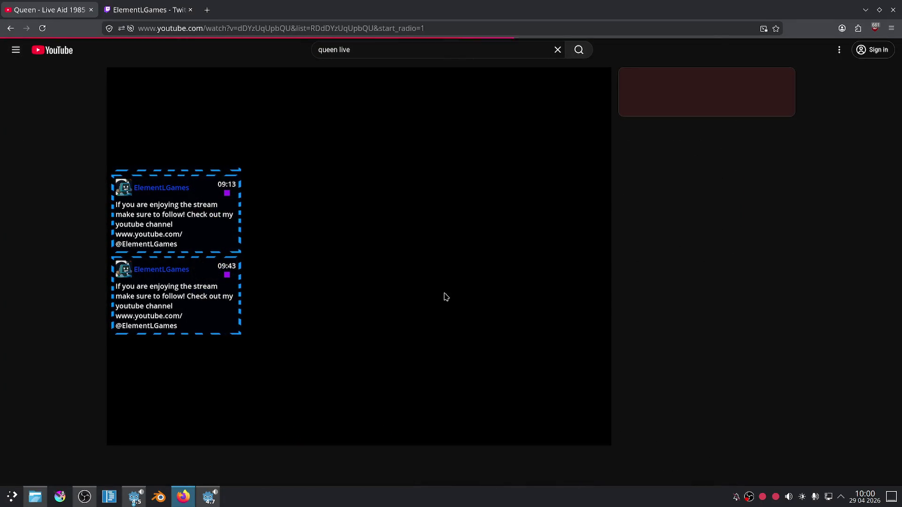
Pop the Live Aid video into a Picture-in-Picture window set to Keep Above Others.
left_click(592, 323)
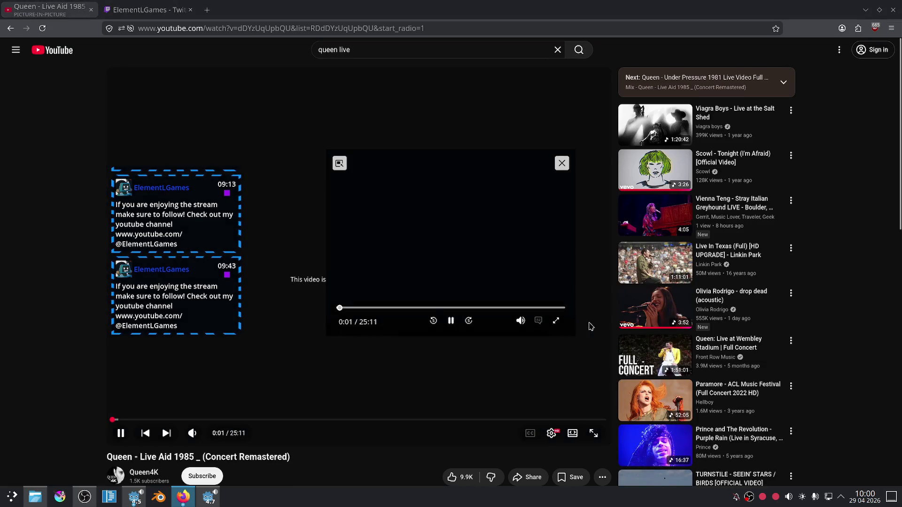
left_click_drag(451, 264, 656, 221)
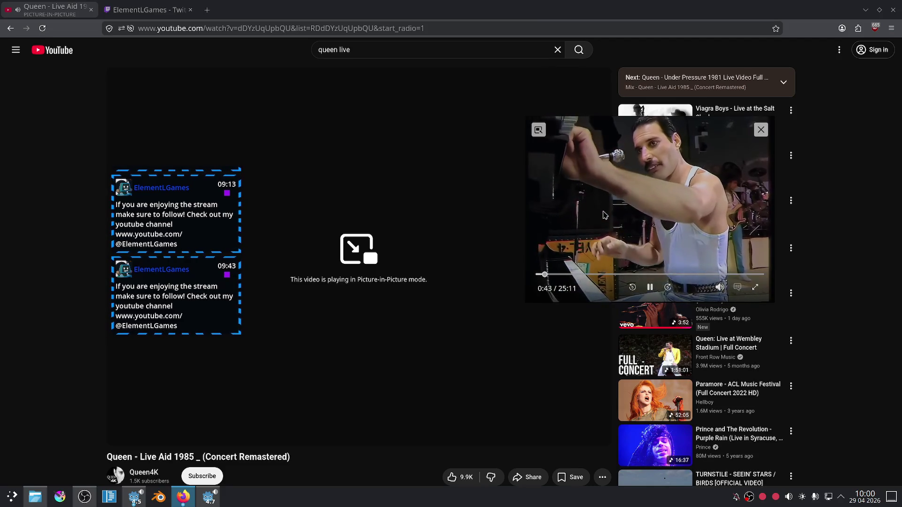
mouse_move(632, 244)
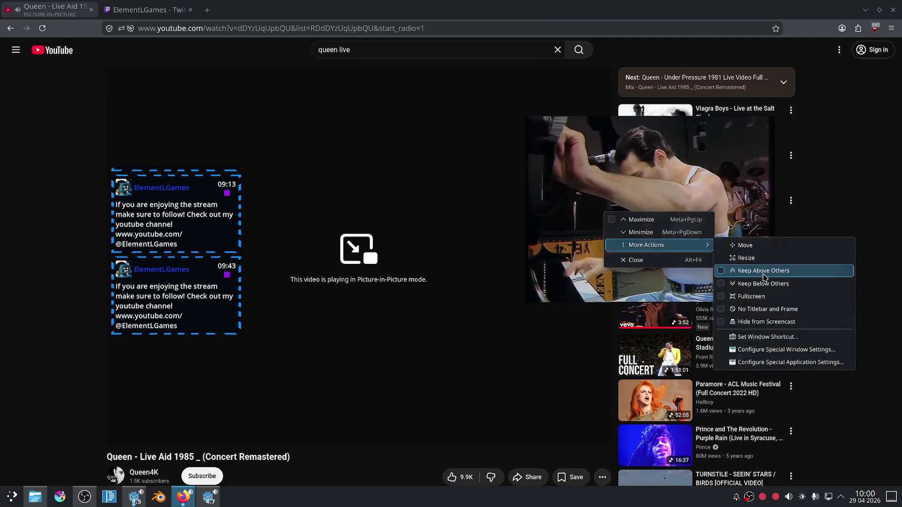
left_click(750, 279)
Enlarge the floating video, park it top-right, and switch to the Twitch tab.
left_click_drag(765, 297, 819, 332)
left_click_drag(664, 232, 686, 187)
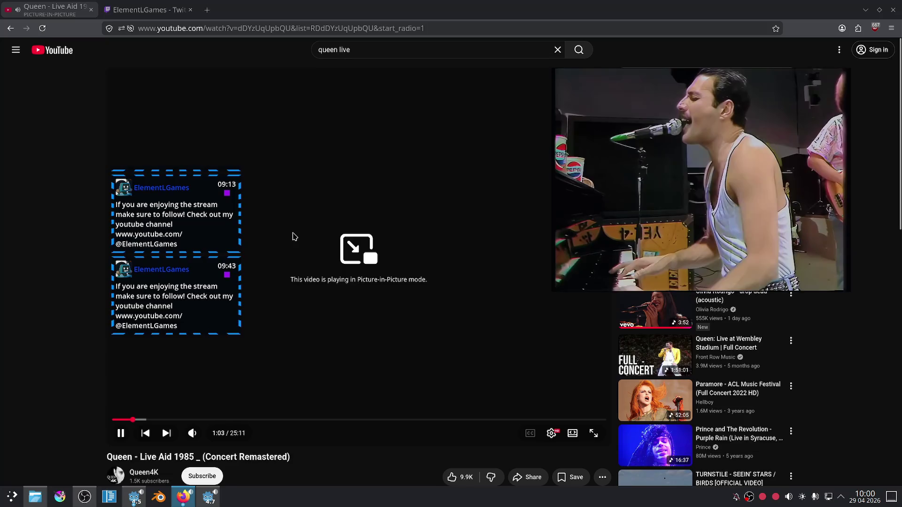
left_click(123, 9)
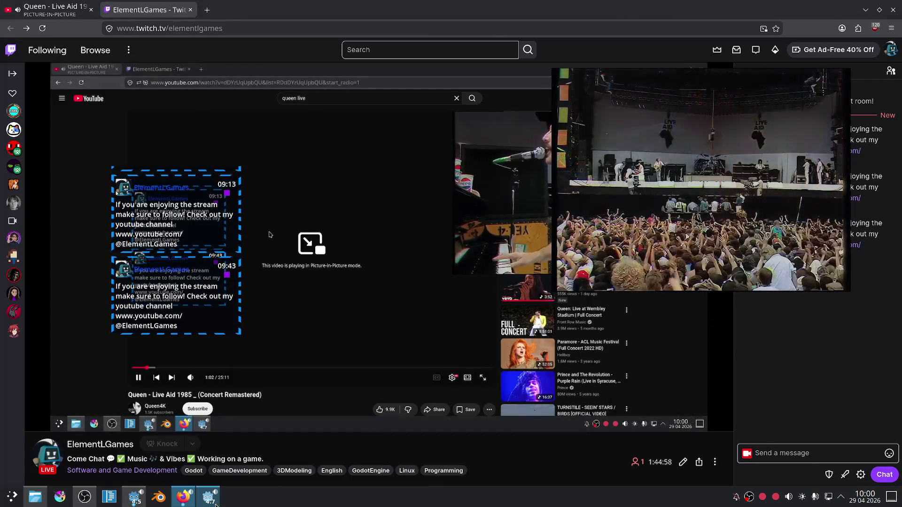
Bring the BangBusters Godot project forward, shrink the floating video, and inspect the slime sphere.
left_click(216, 502)
left_click_drag(550, 289, 639, 259)
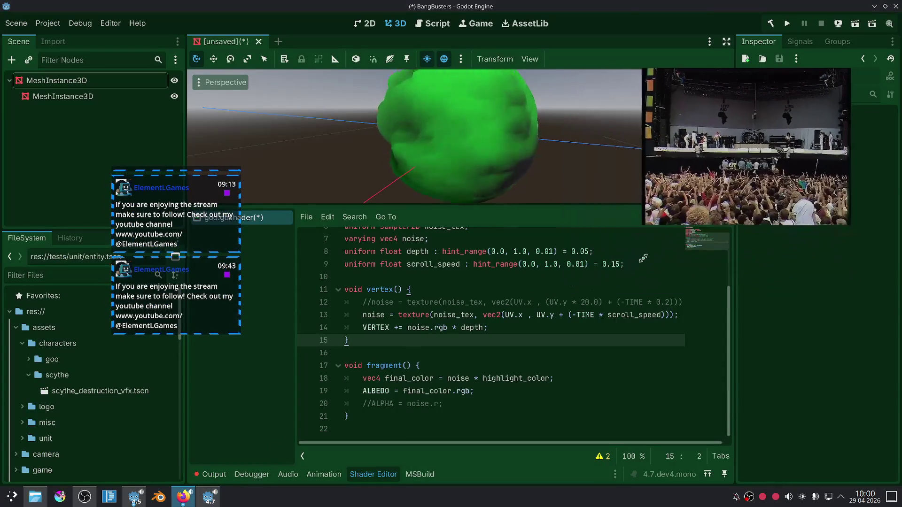
scroll(550, 314, "up", 2)
left_click(537, 299)
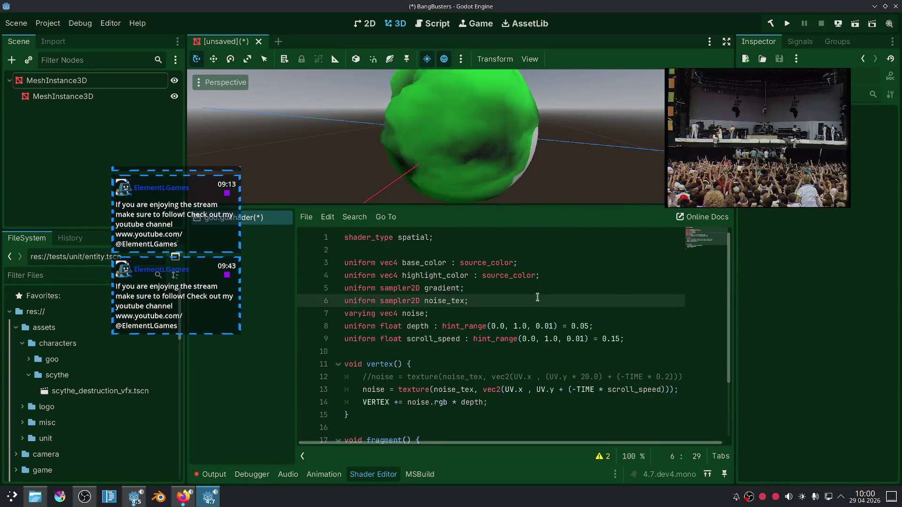
scroll(496, 157, "down", 3)
mouse_move(473, 165)
left_mouse_down()
mouse_move(455, 225)
mouse_move(511, 277)
mouse_move(502, 218)
left_mouse_up()
scroll(499, 170, "up", 2)
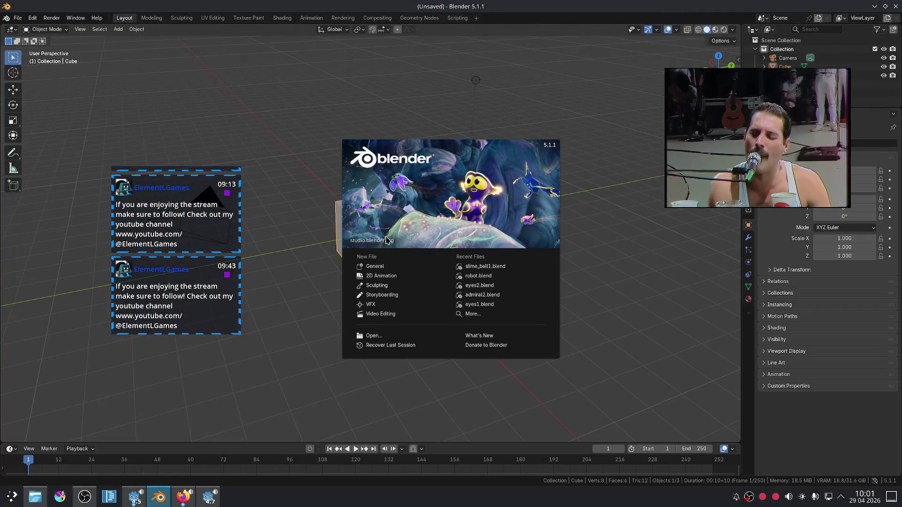
Open slime_ball1.blend from Recent Files and orbit around the GooBall.
left_click(476, 266)
scroll(496, 284, "down", 3)
left_click_drag(363, 323, 430, 288)
scroll(431, 288, "up", 4)
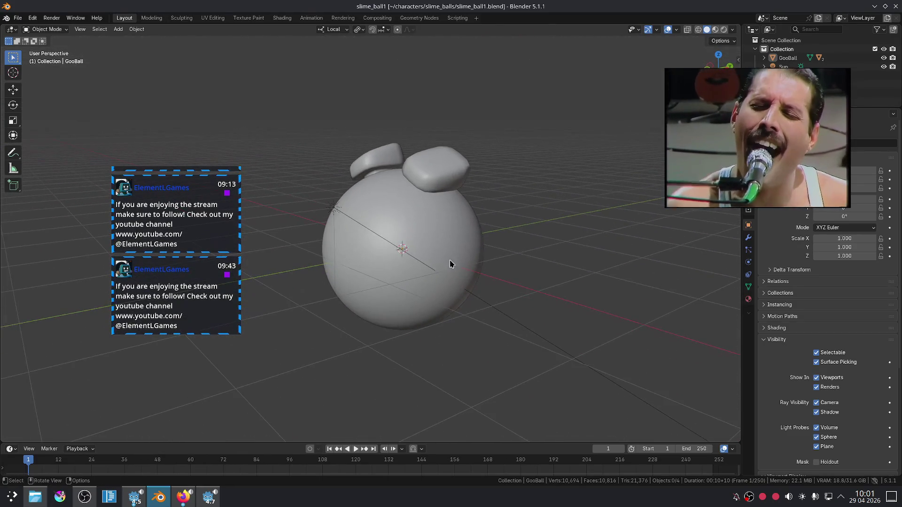
Add a cylinder around the GooBall, scale it to 1.051, and enter Edit Mode.
key("shift+a")
left_click(560, 256)
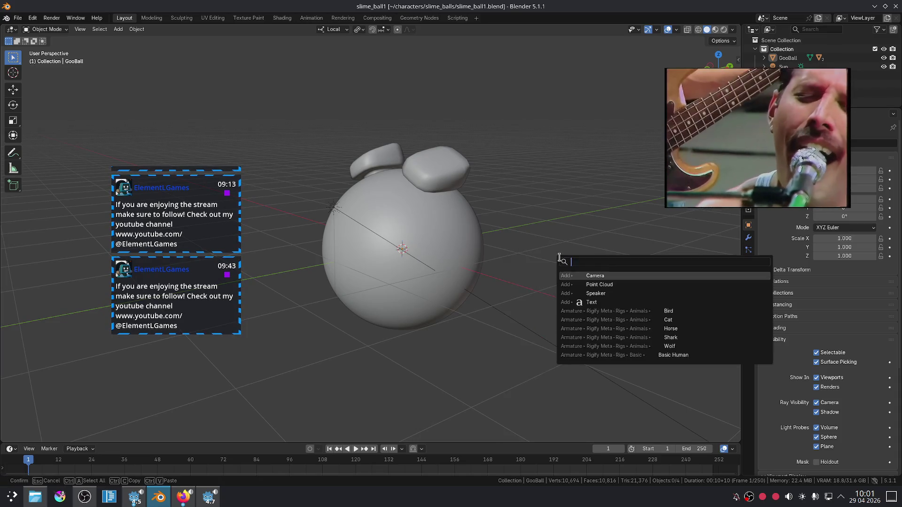
key("Escape")
key("shift+a")
mouse_move(540, 240)
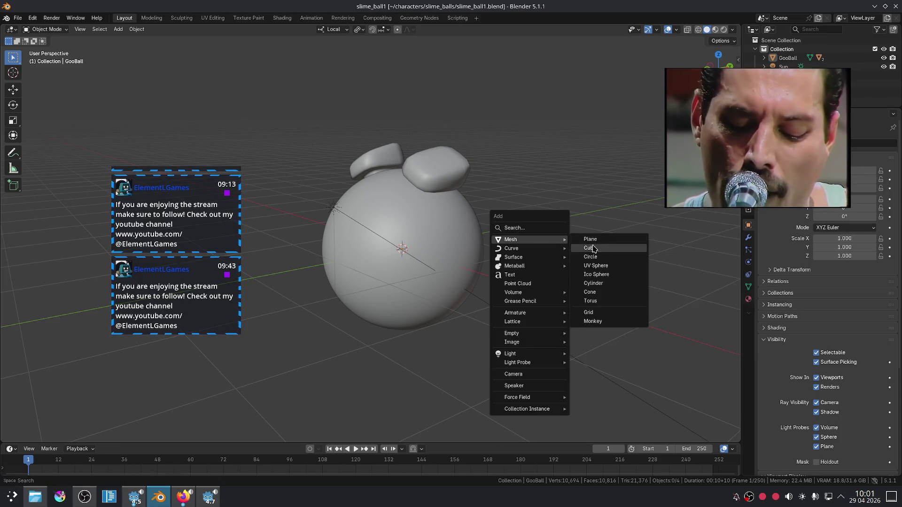
left_click(593, 283)
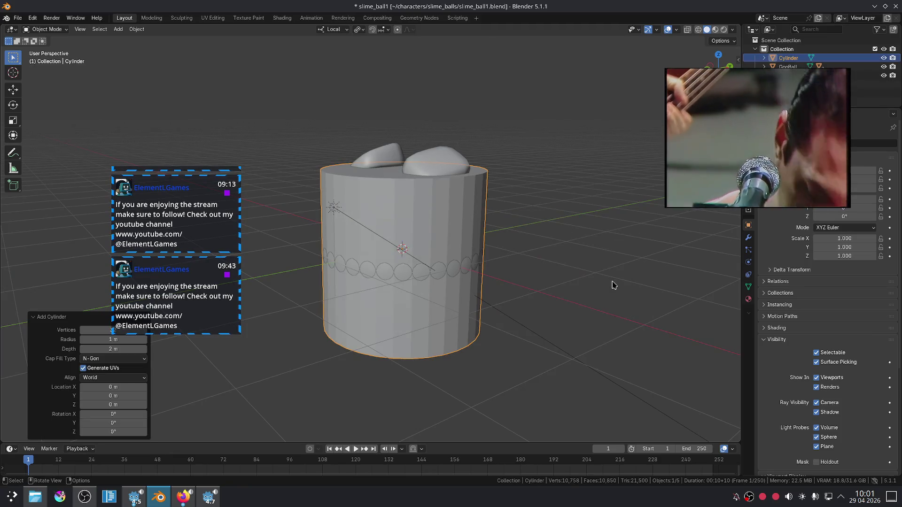
key("s")
left_click(542, 255)
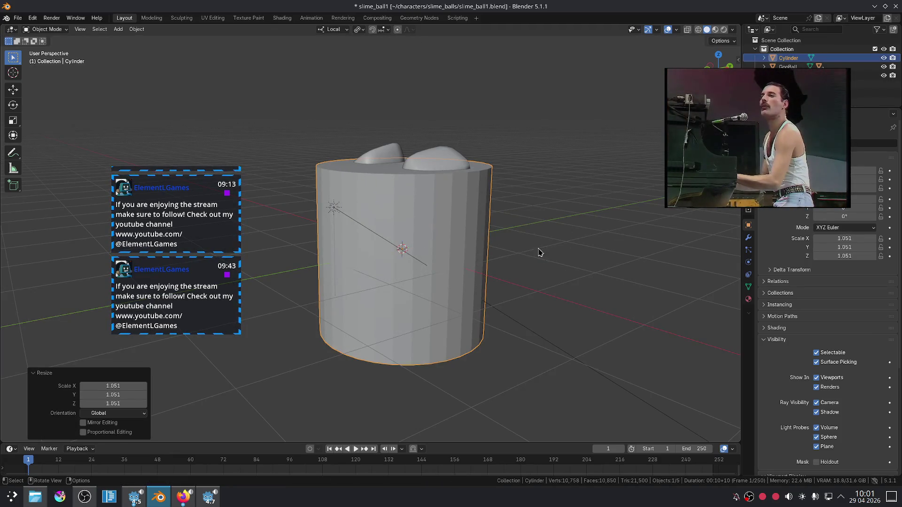
key("Tab")
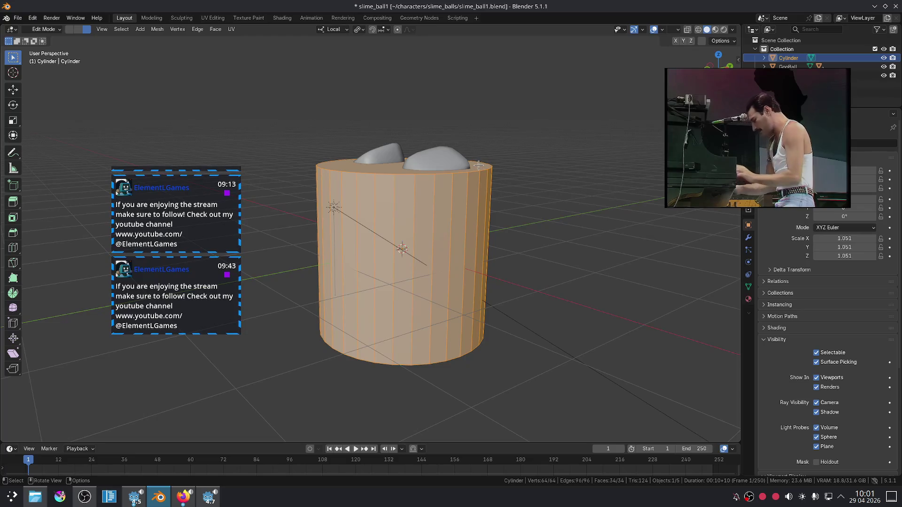
Delete the cylinder's bottom face, leaving an open tube.
key("alt+a")
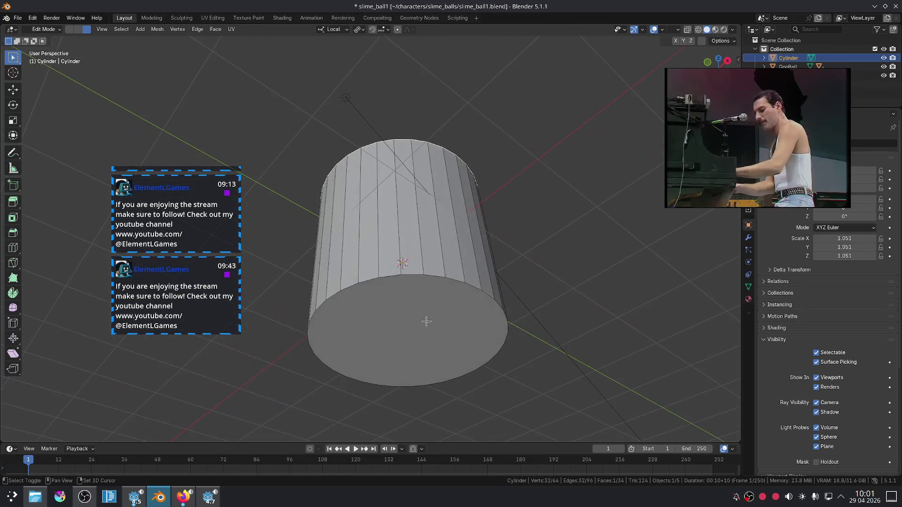
left_click(428, 320)
key("x")
left_click(428, 335)
left_click_drag(499, 294, 503, 366)
Lower the cylinder's top rim along Z and shrink it slightly.
left_click(453, 185, "alt")
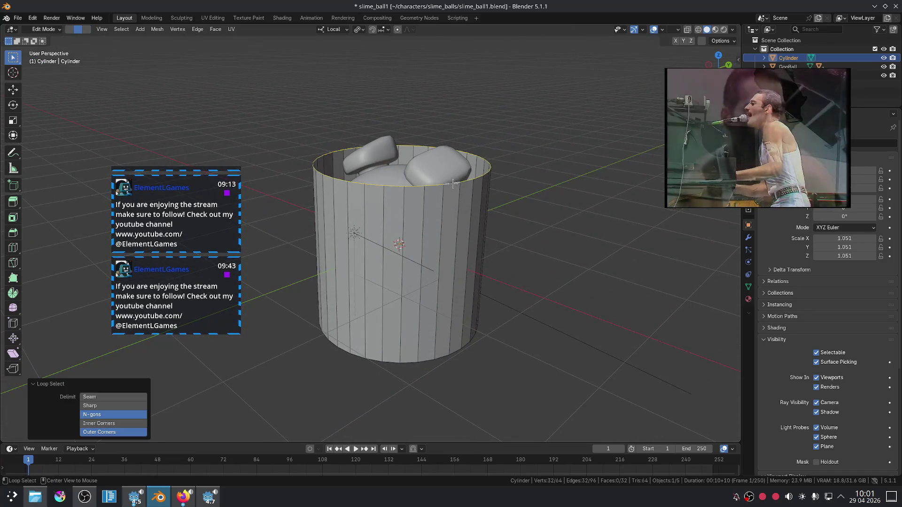
key("g")
key("z")
left_click(497, 222)
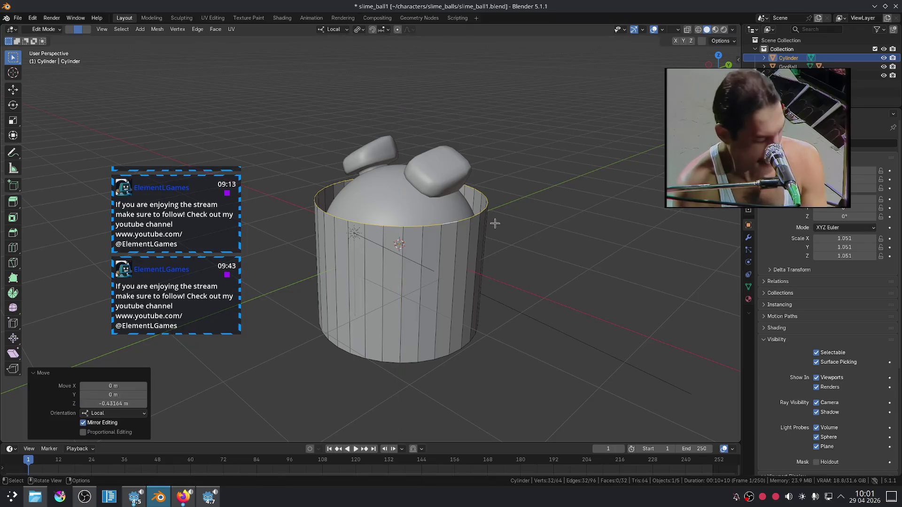
key("s")
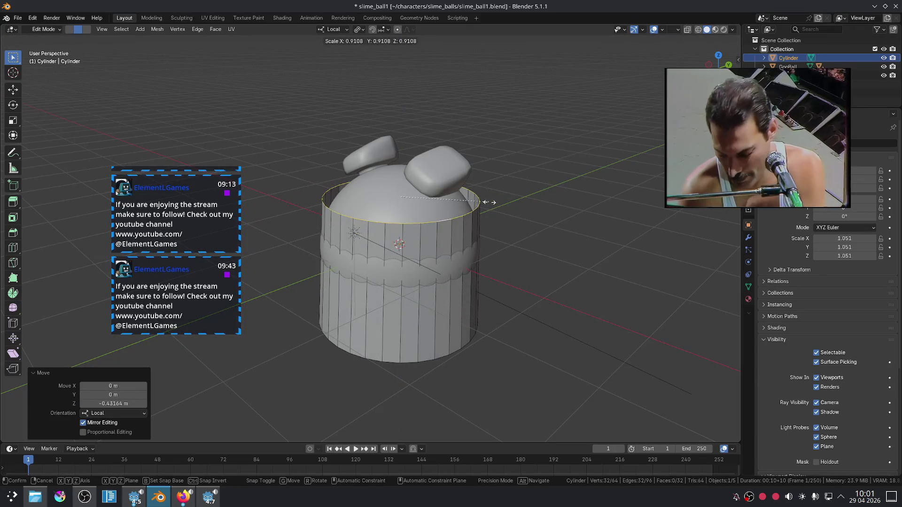
left_click(494, 204)
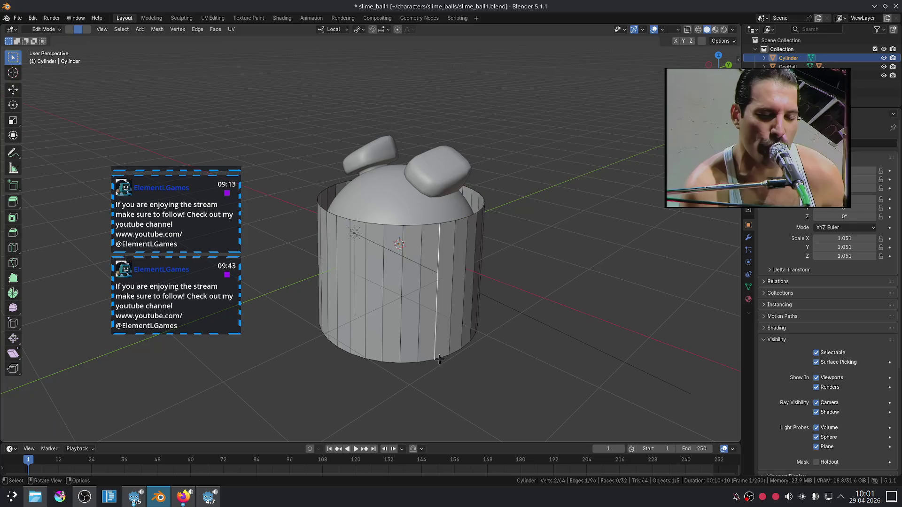
Nudge the bottom rim down along Z and bevel its edge.
left_click(424, 361, "alt")
key("g")
key("z")
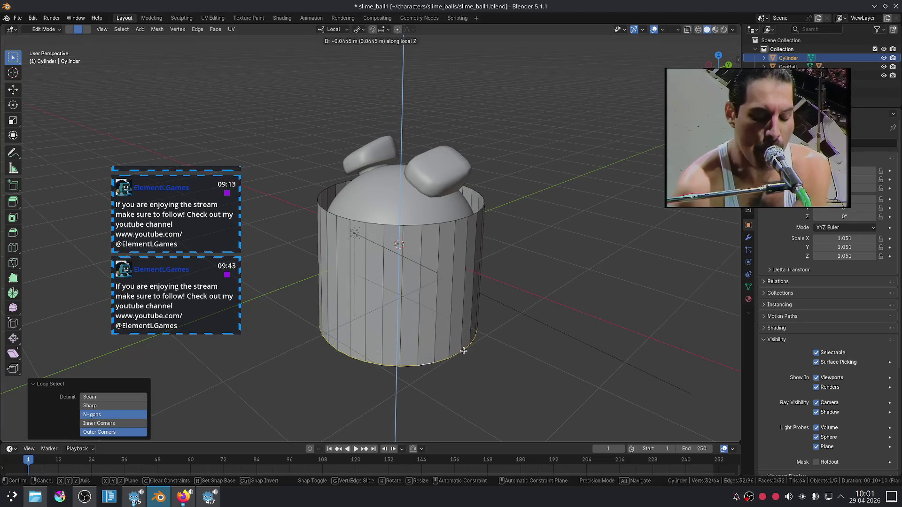
left_click(463, 346)
key("ctrl+b")
left_click(549, 271)
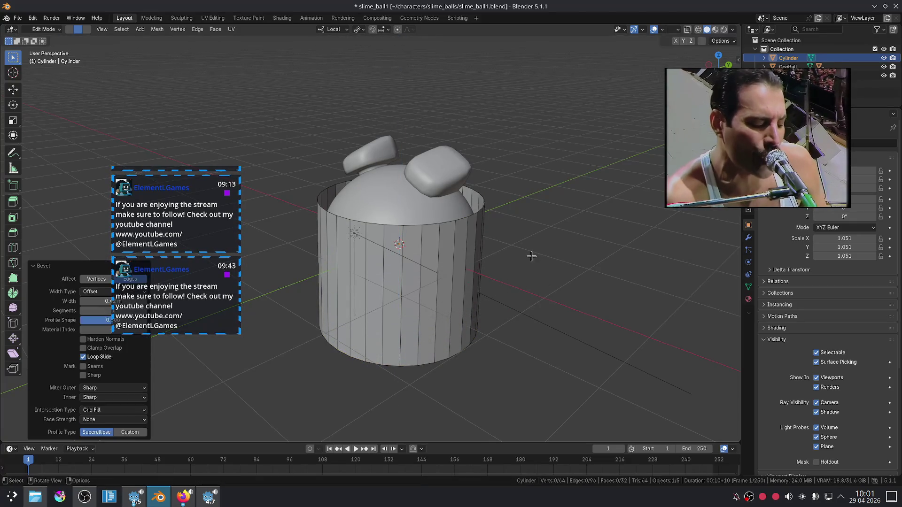
key("ctrl+b")
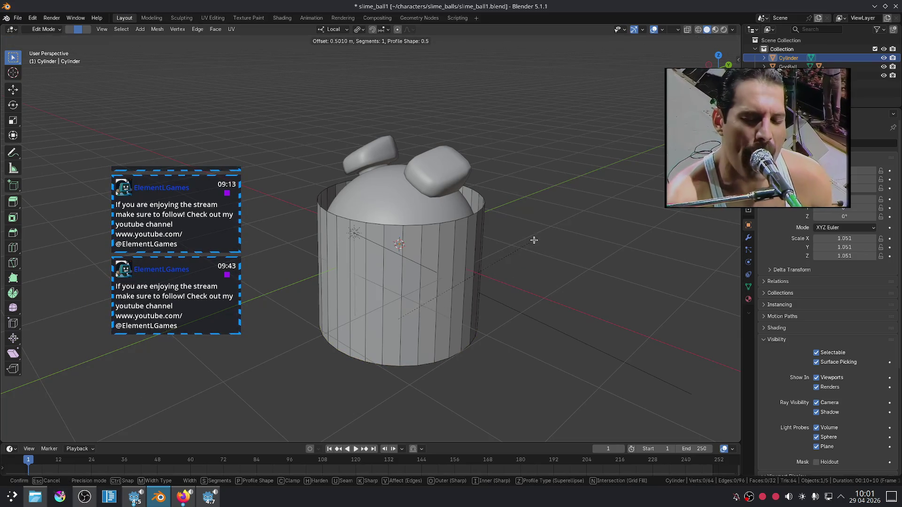
key("v")
scroll(544, 226, "up", 1)
scroll(544, 226, "up", 7)
key("Escape")
Extrude the bottom rim and scale it outward into a flared brim.
mouse_move(503, 358)
left_mouse_down()
mouse_move(519, 298)
mouse_move(519, 324)
left_mouse_up()
key("e")
key("s")
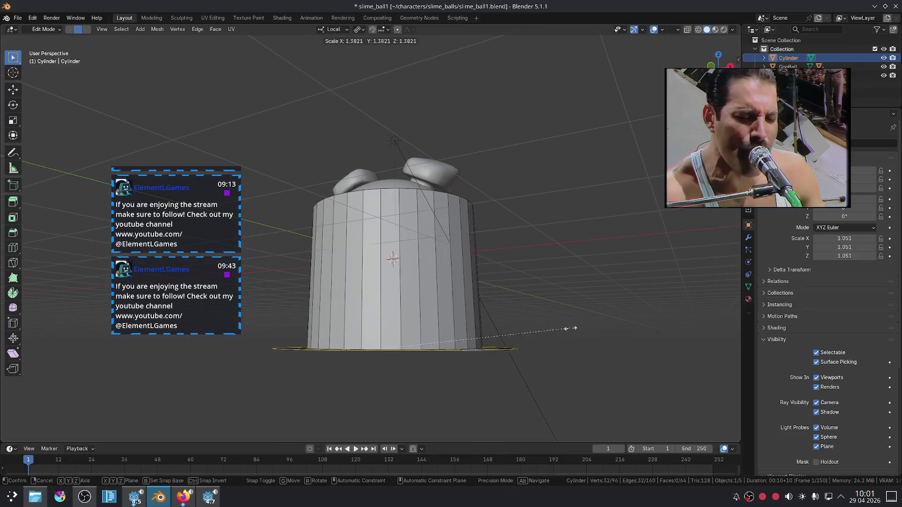
left_click(566, 327)
Bevel the brim's top edge with several segments into a rounded ring.
left_click(407, 348, "alt")
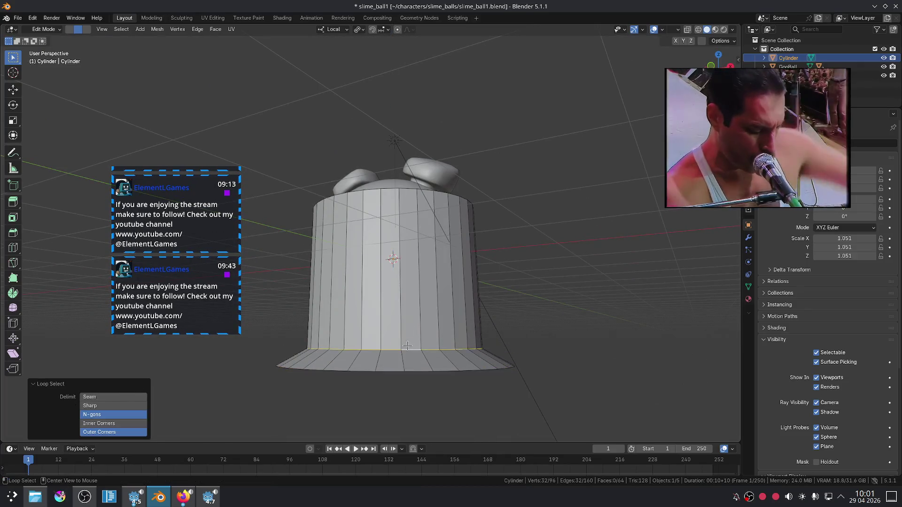
left_click_drag(407, 346, 529, 382)
key("ctrl+b")
scroll(561, 282, "up", 10)
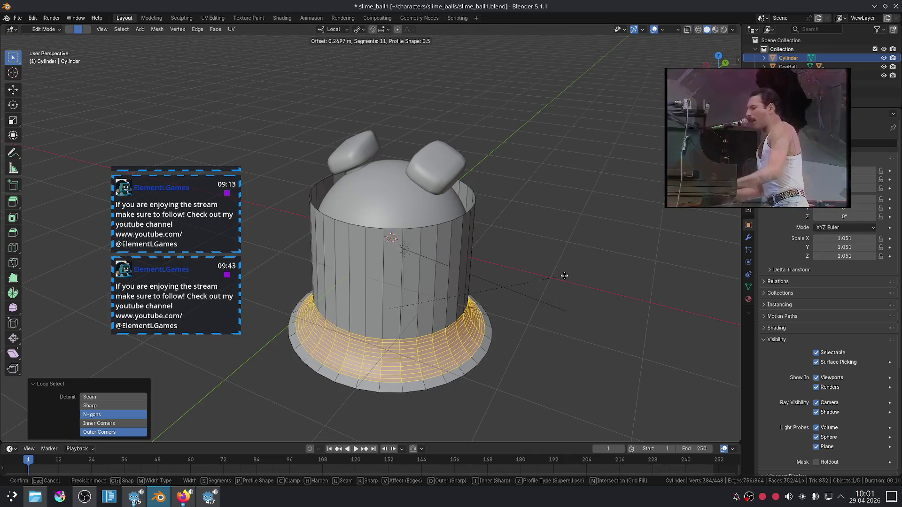
scroll(564, 277, "down", 9)
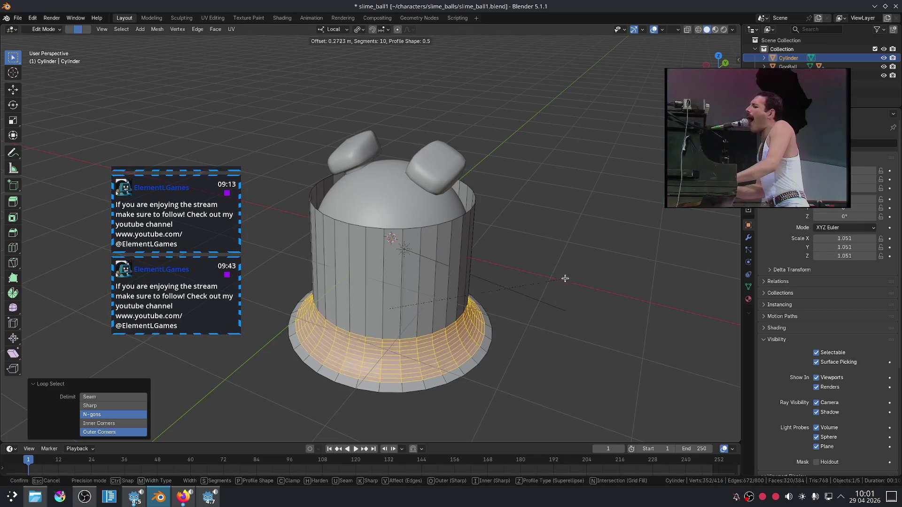
scroll(562, 326, "up", 1)
left_click(562, 332)
Return to Object Mode and apply Shade Smooth to the hat.
key("Tab")
right_click(475, 306)
left_click(473, 304)
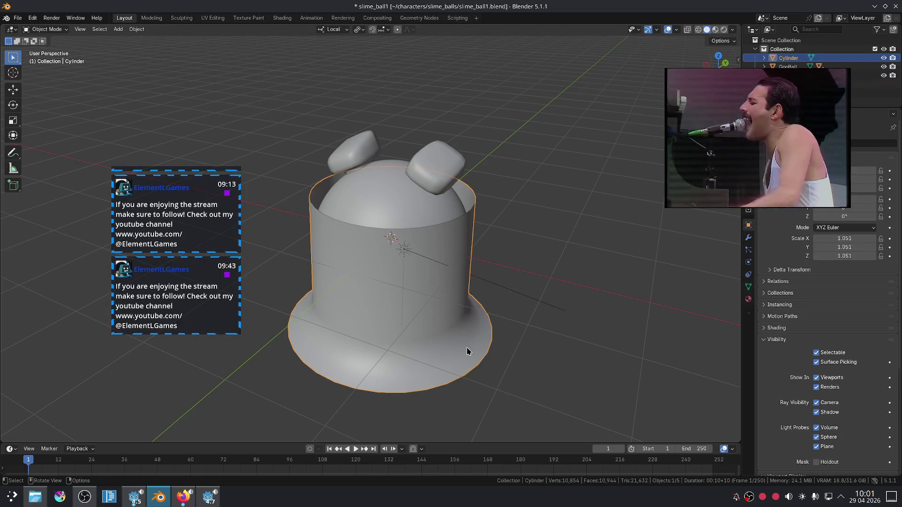
Scale the brim's base face ring wider using proportional editing falloff.
key("Tab")
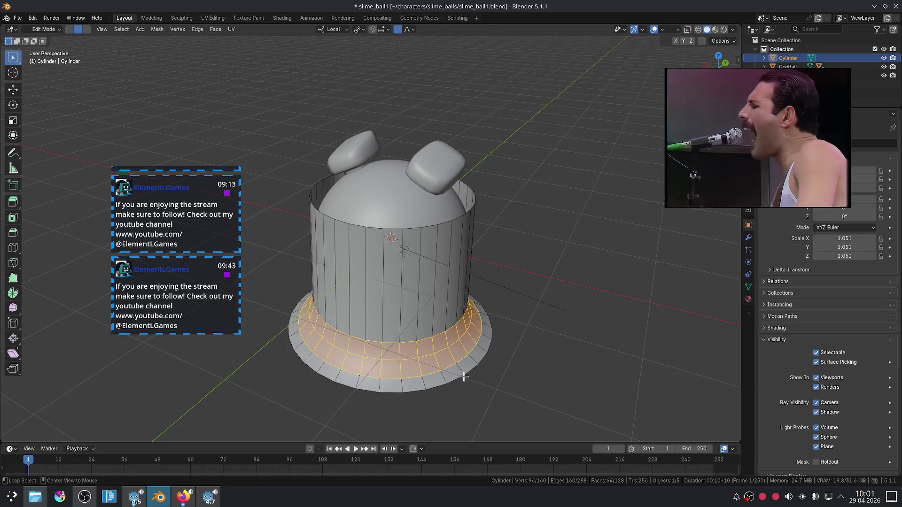
left_click(464, 377, "alt")
key("3")
left_click(491, 330, "alt")
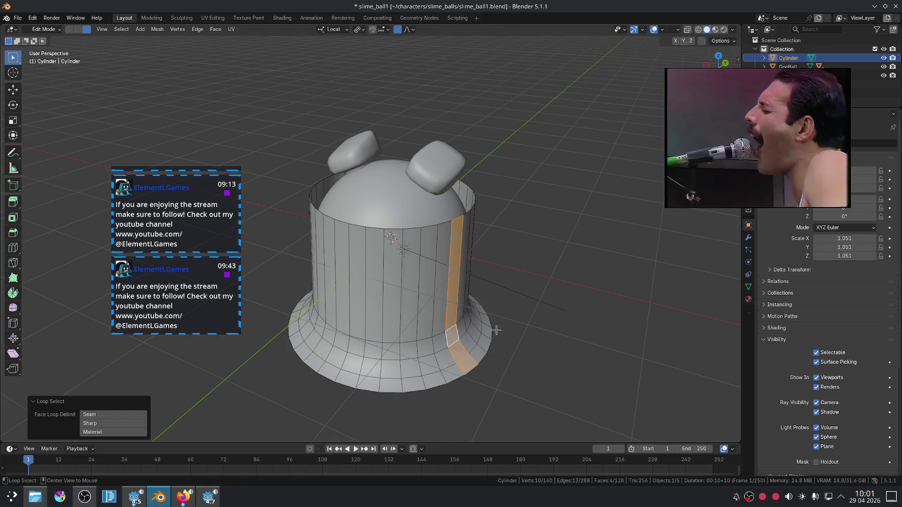
left_click(456, 330, "alt")
key("s")
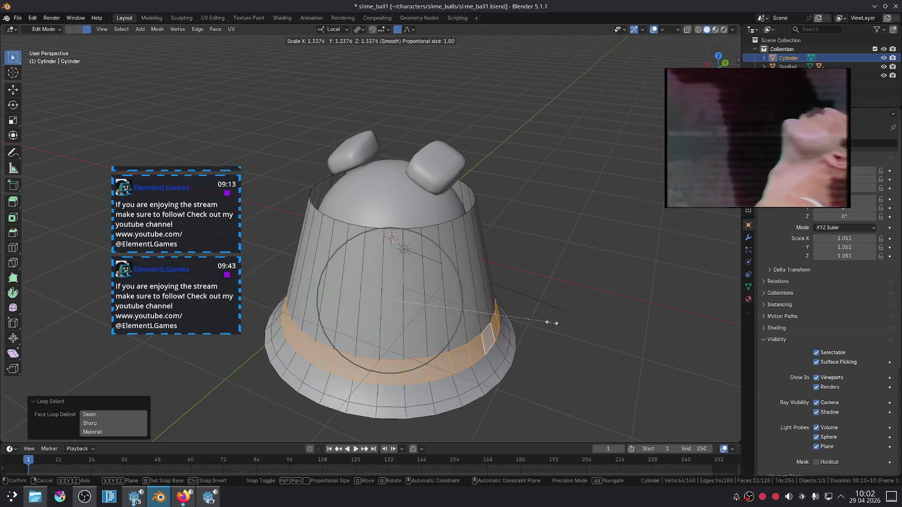
scroll(587, 331, "up", 10)
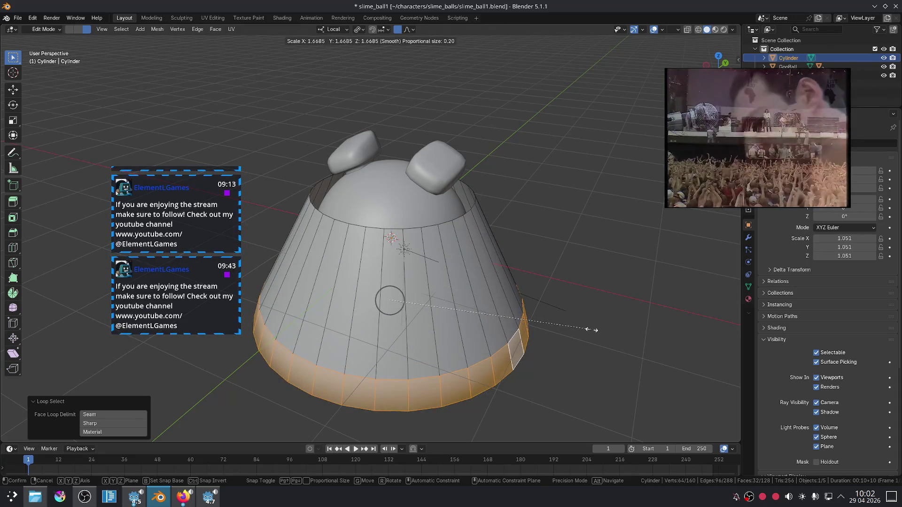
scroll(588, 335, "down", 20)
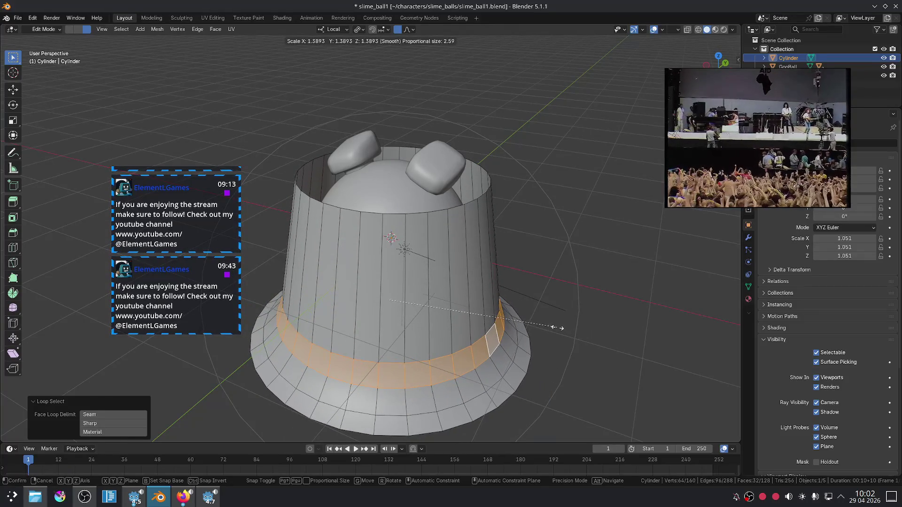
left_click(589, 342)
key("Tab")
key("Tab")
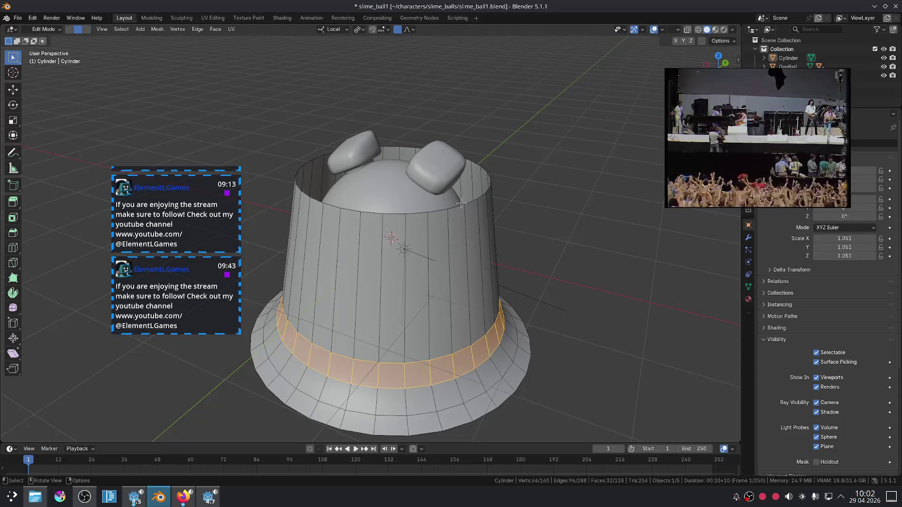
Select the crown's top rim loop and edge-slide it down to shorten the crown.
left_click(472, 193, "alt")
left_click(475, 201, "alt")
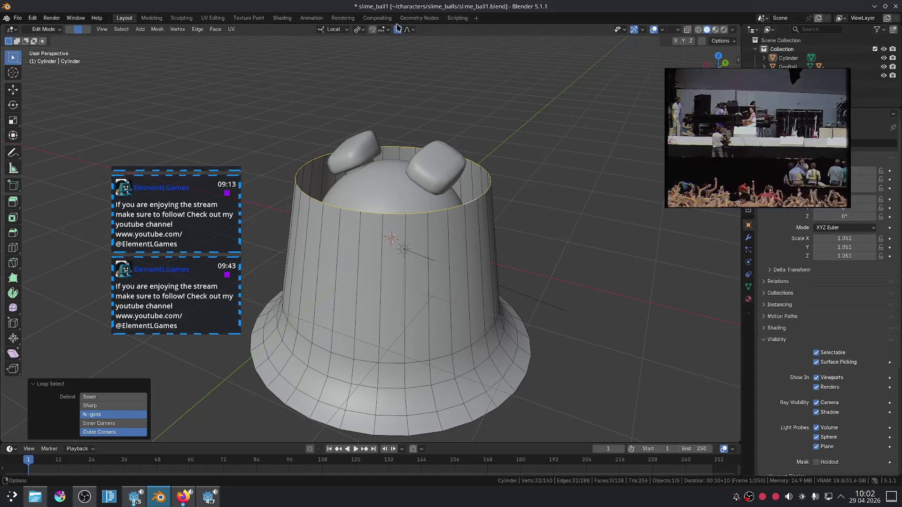
key("g")
key("g")
left_click(518, 159)
key("Tab")
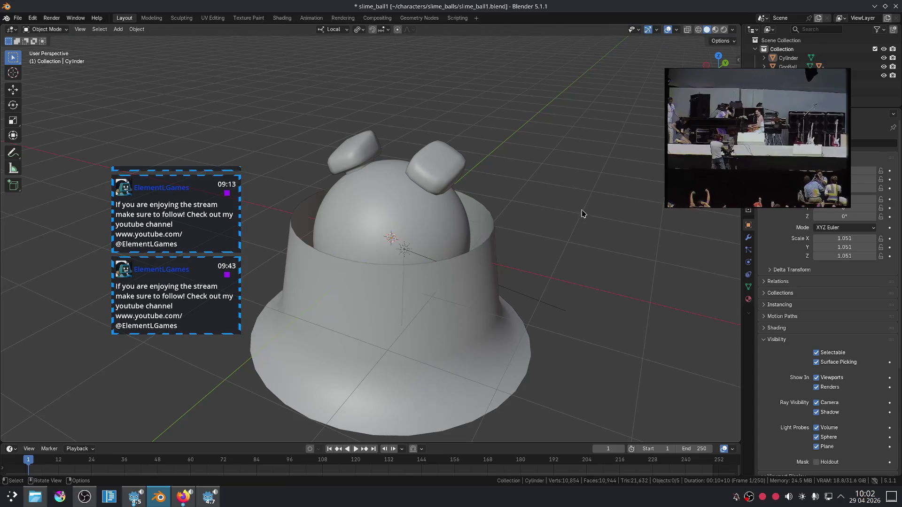
Scale the hat's top rim outward to about 1.245.
scroll(509, 263, "down", 3)
mouse_move(509, 263)
left_mouse_down()
mouse_move(473, 322)
mouse_move(463, 261)
left_mouse_up()
scroll(463, 262, "up", 3)
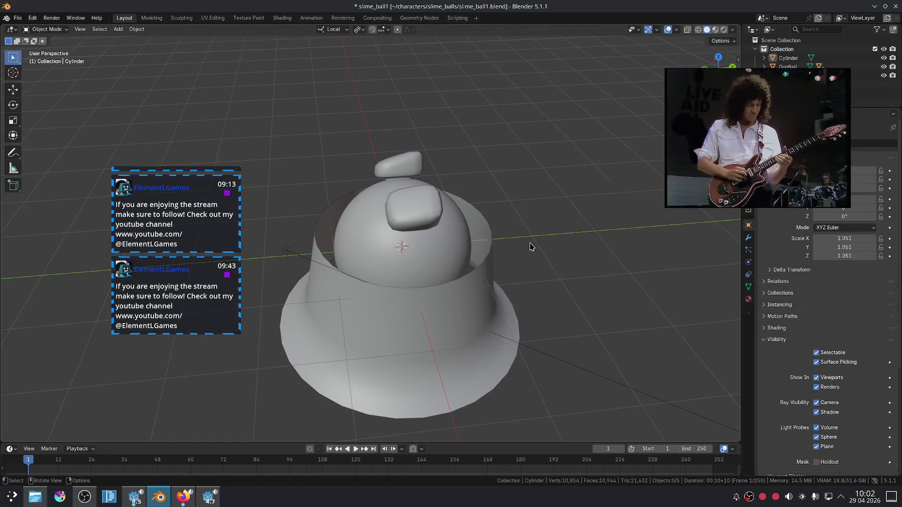
left_click(500, 377)
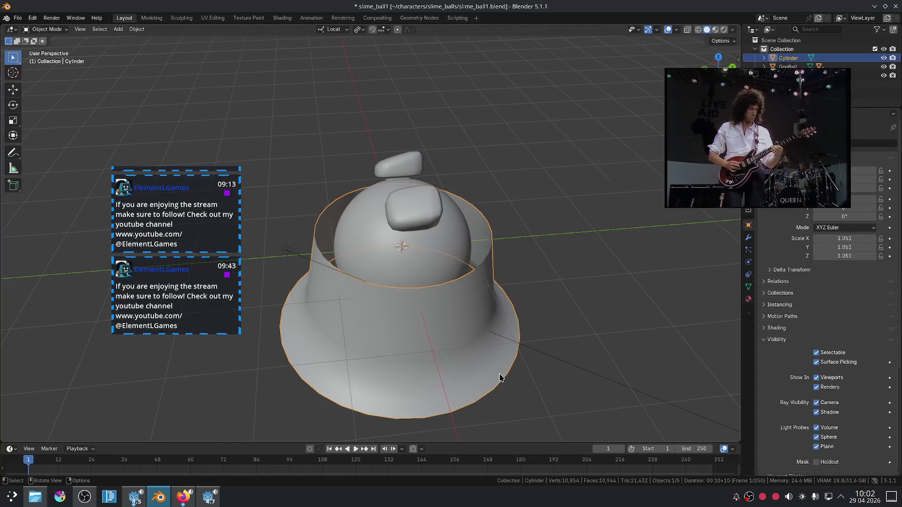
left_click_drag(526, 350, 519, 328)
key("Tab")
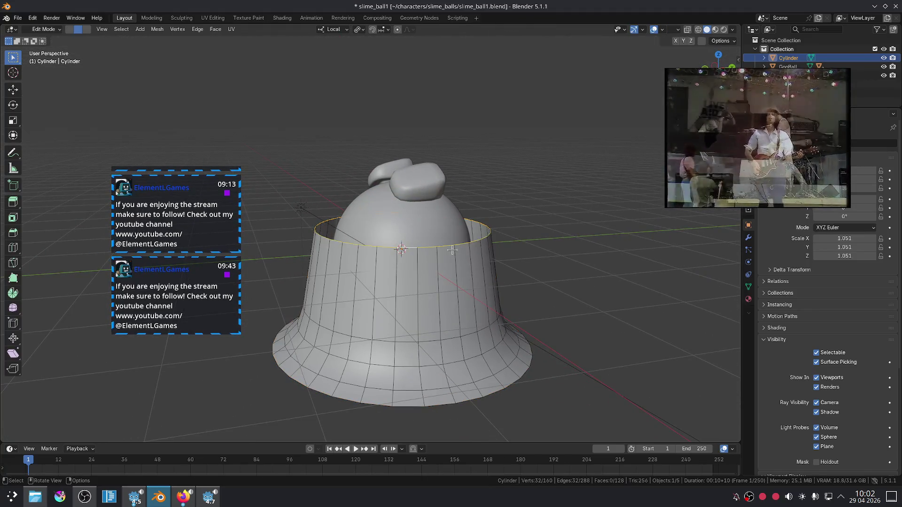
key("s")
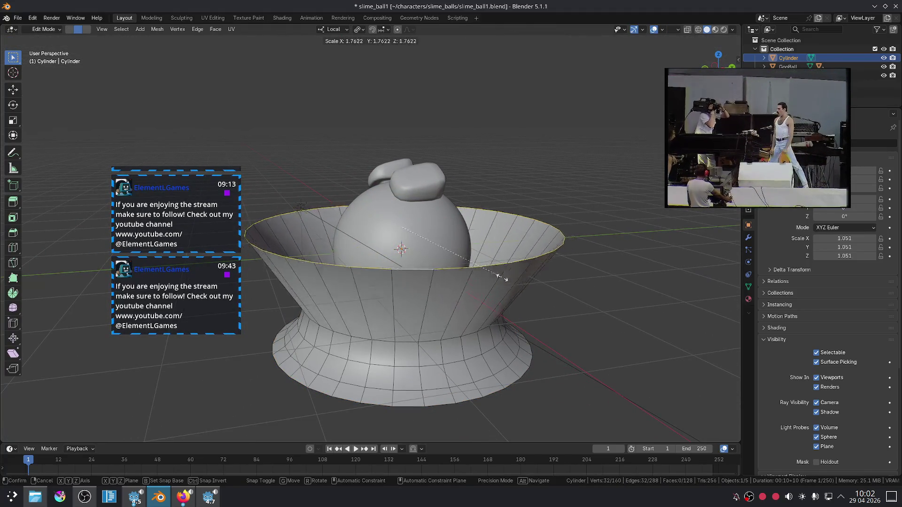
left_click(476, 264)
mouse_move(476, 264)
left_mouse_down()
mouse_move(565, 291)
mouse_move(564, 325)
mouse_move(540, 266)
mouse_move(565, 274)
mouse_move(569, 311)
mouse_move(553, 265)
mouse_move(580, 282)
left_mouse_up()
key("Tab")
Select the top rim and right-side edges, try a rip, then undo it.
left_click(570, 275)
scroll(572, 305, "up", 5)
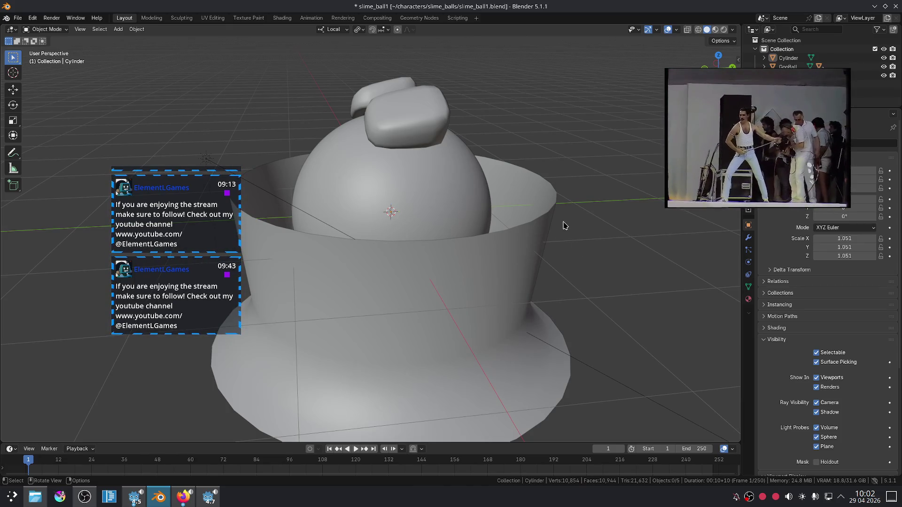
left_click(553, 237)
mouse_move(596, 262)
left_mouse_down()
mouse_move(573, 282)
mouse_move(503, 306)
mouse_move(540, 268)
mouse_move(539, 276)
mouse_move(585, 200)
left_mouse_up()
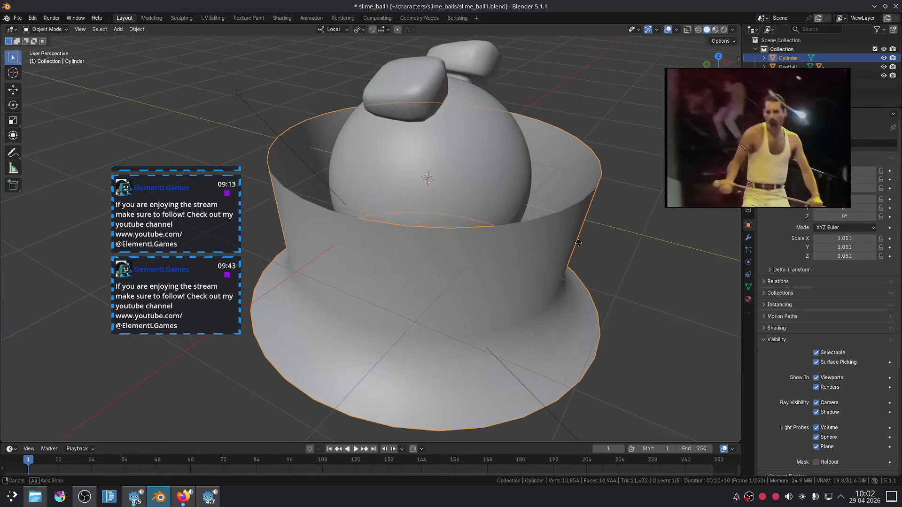
key("Tab")
left_click(592, 191, "alt")
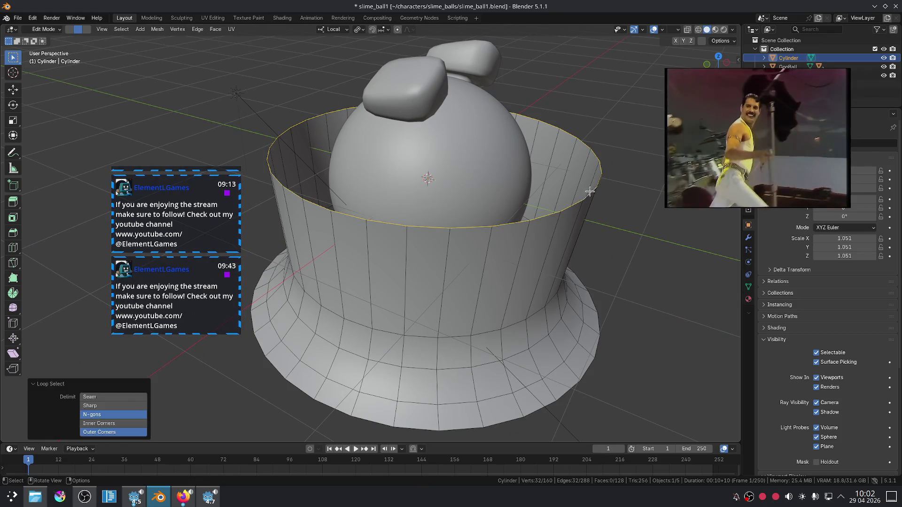
left_click_drag(563, 131, 602, 222)
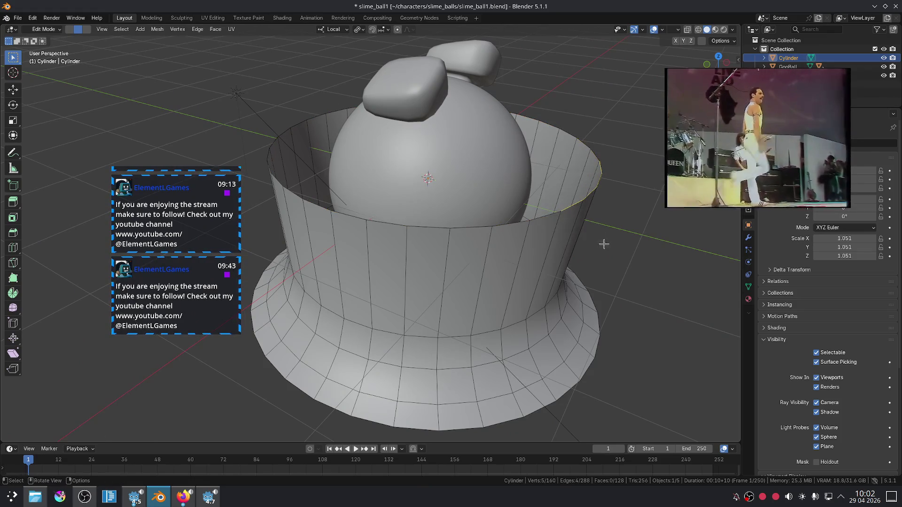
left_click(576, 238, "alt+shift")
key("v")
key("ctrl+z")
key("Tab")
key("Tab")
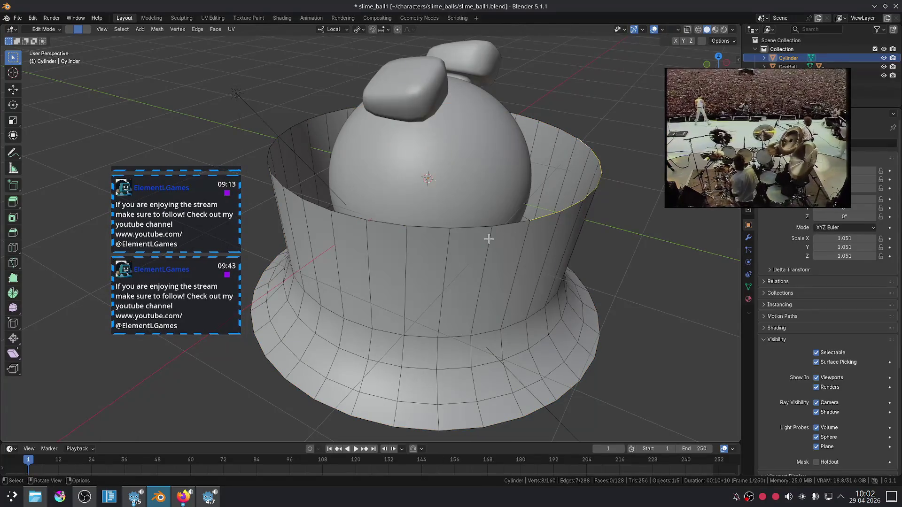
Try narrowing the crown's middle loop, undo it, and leave Edit Mode.
scroll(488, 239, "down", 4)
scroll(479, 239, "up", 2)
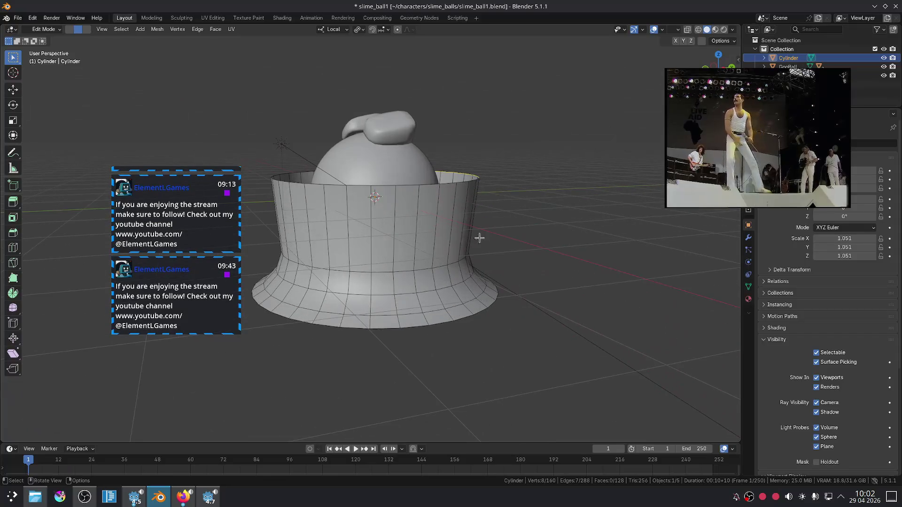
left_click(402, 268, "alt")
key("s")
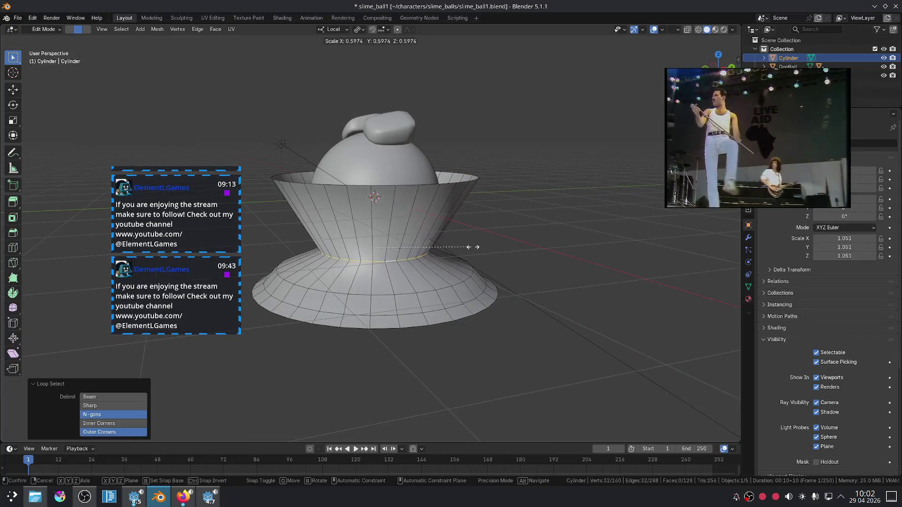
left_click(453, 243)
mouse_move(513, 286)
left_mouse_down()
mouse_move(511, 325)
mouse_move(494, 288)
mouse_move(469, 280)
mouse_move(545, 299)
mouse_move(503, 308)
mouse_move(512, 293)
left_mouse_up()
key("ctrl+z")
key("Tab")
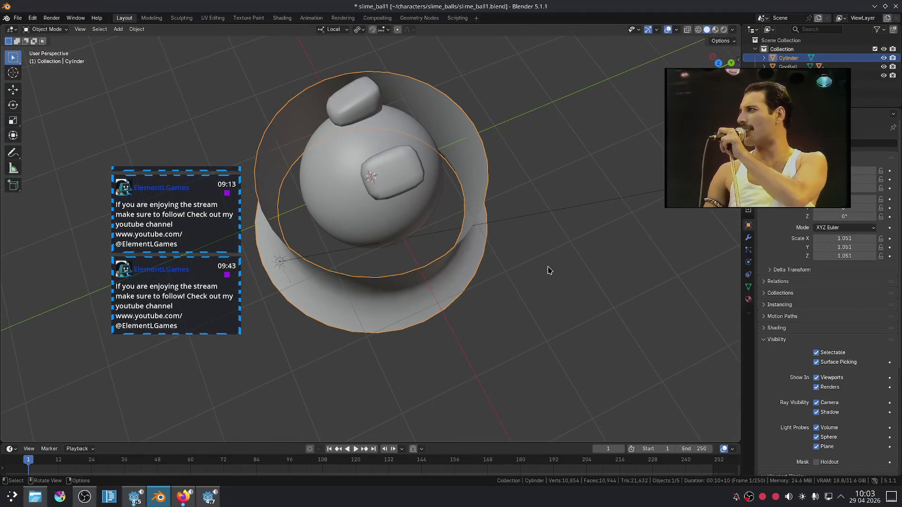
Scale the Cylinder hat down to 0.854 in Object Mode.
key("s")
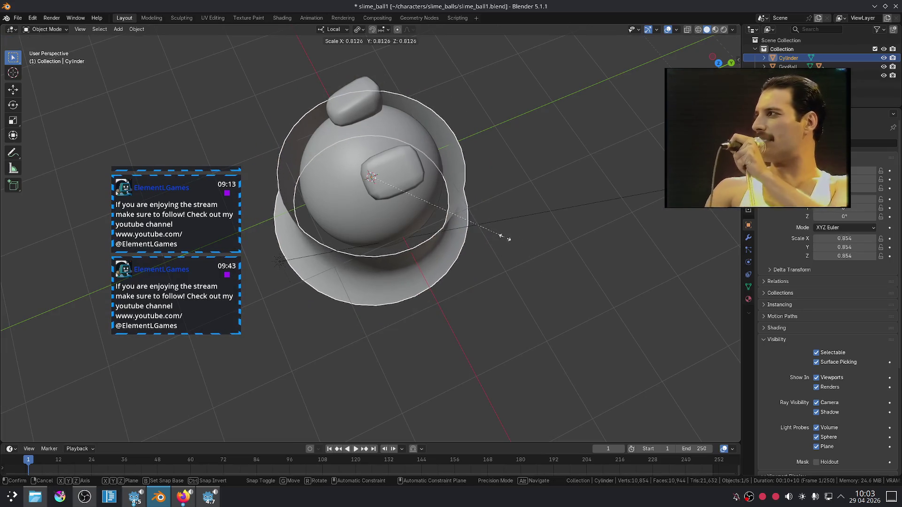
left_click(503, 240)
key("Tab")
left_click(537, 285)
left_click_drag(537, 285, 513, 241)
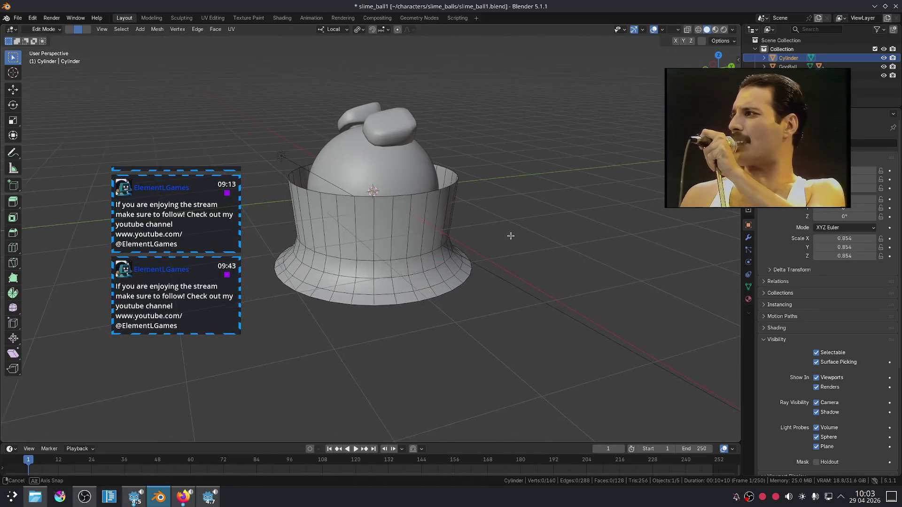
key("Tab")
left_click(520, 249)
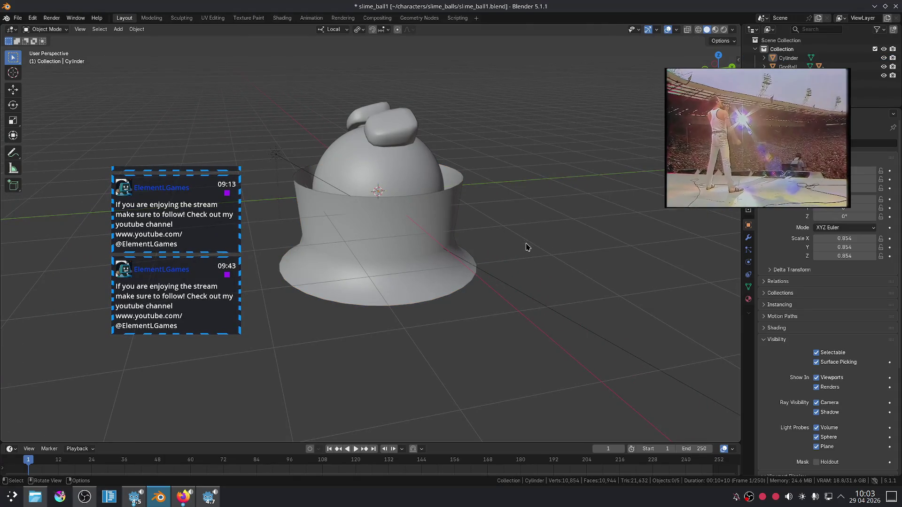
mouse_move(495, 262)
left_mouse_down()
mouse_move(181, 279)
mouse_move(473, 221)
mouse_move(567, 223)
left_mouse_up()
Switch the viewport to Material Preview and select the GooBall.
key("z")
mouse_move(445, 225)
left_mouse_down()
mouse_move(408, 211)
mouse_move(412, 237)
mouse_move(503, 280)
left_mouse_up()
scroll(432, 258, "up", 3)
left_click(453, 229)
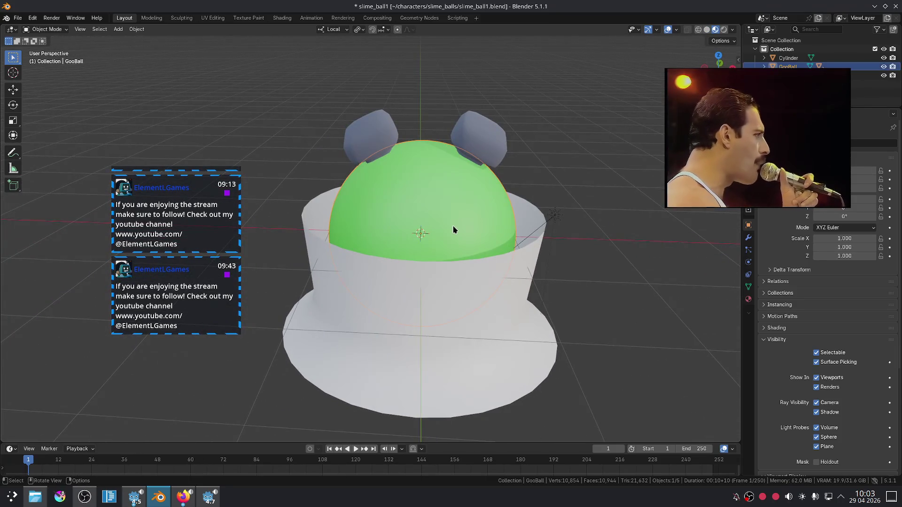
Select the Cylinder hat, GooBall, and Cylinder entry in the Outliner.
left_click(522, 282)
left_click(595, 347)
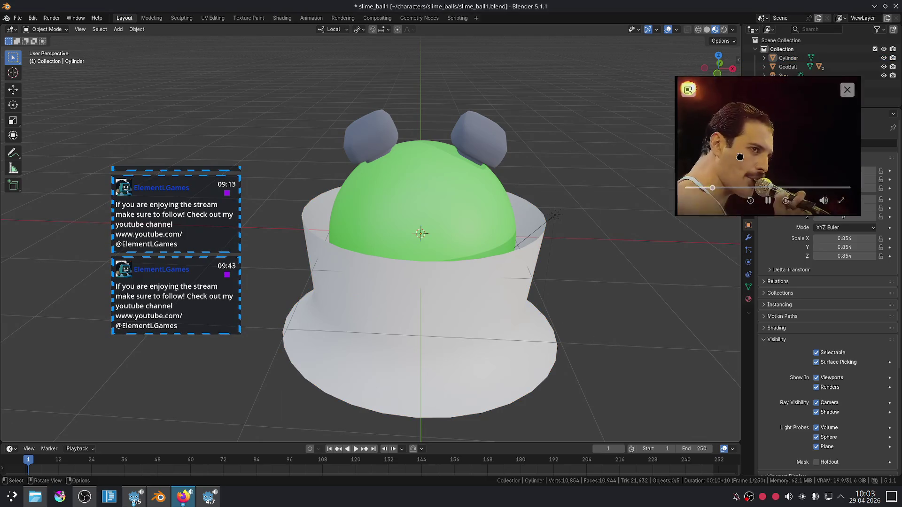
left_click(468, 319)
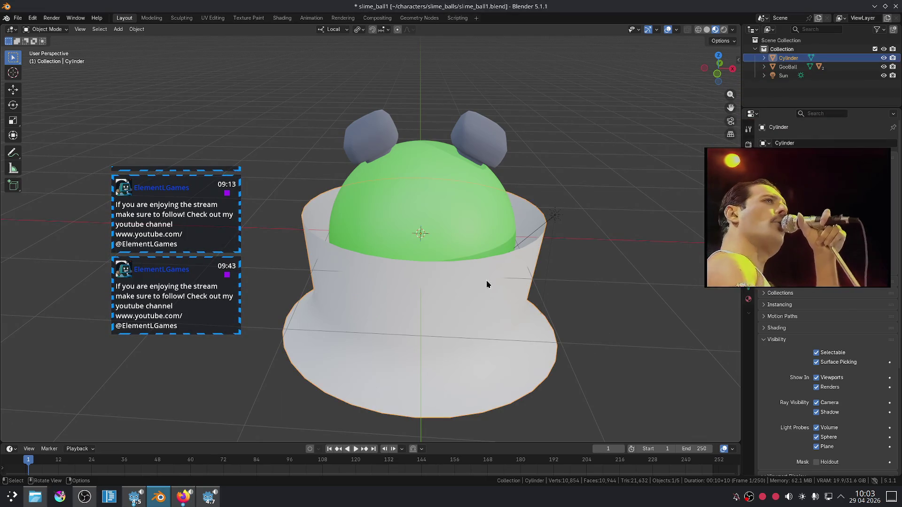
left_click(462, 230)
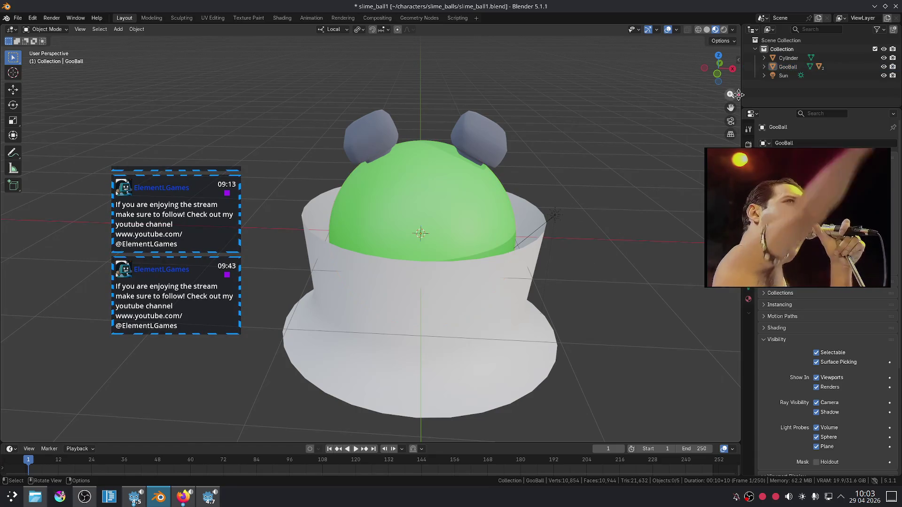
left_click(788, 58)
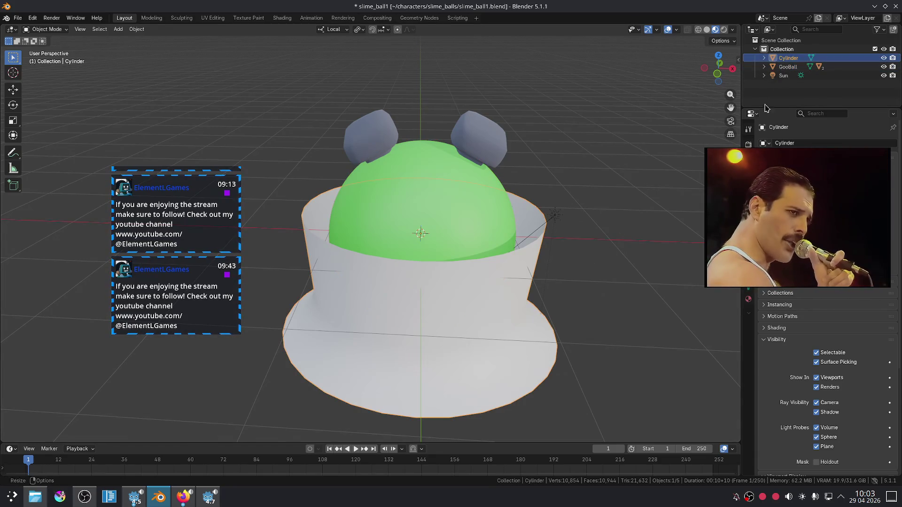
Delete the Sun light and expand the Cylinder entry in the Outliner.
left_click(786, 79)
key("x")
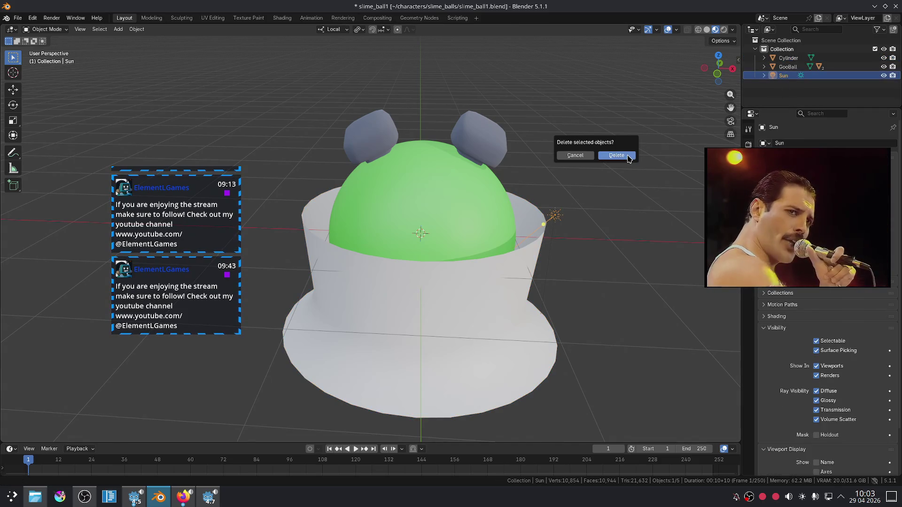
left_click(616, 156)
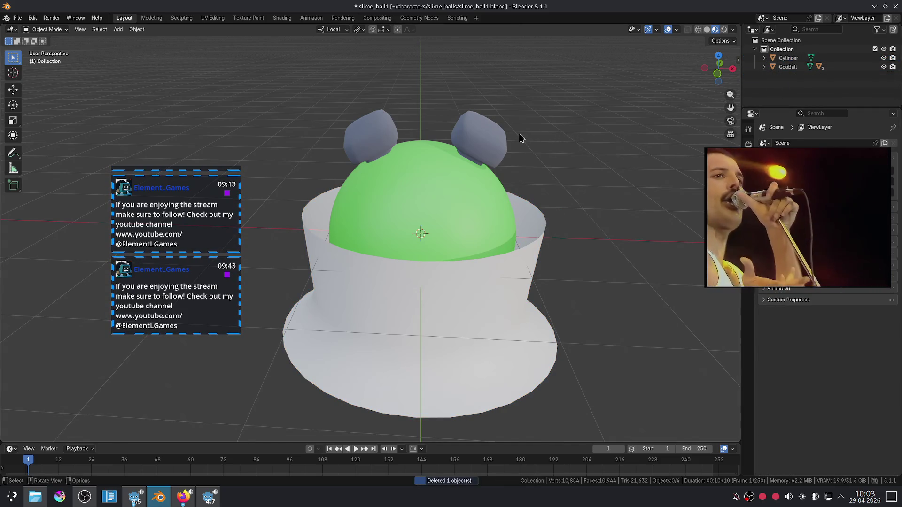
left_click(499, 141)
left_click(763, 58)
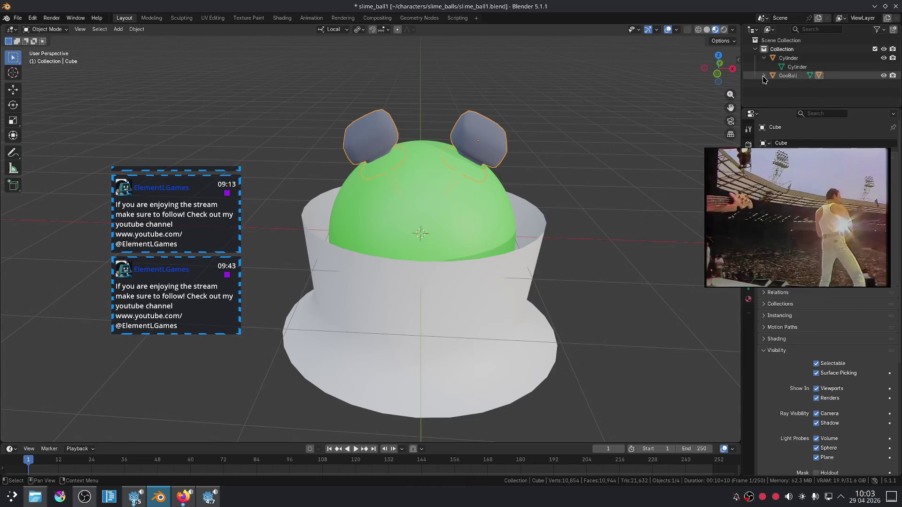
Expand GooBall and rename its Cube ears object to 'Generators'.
left_click(763, 76)
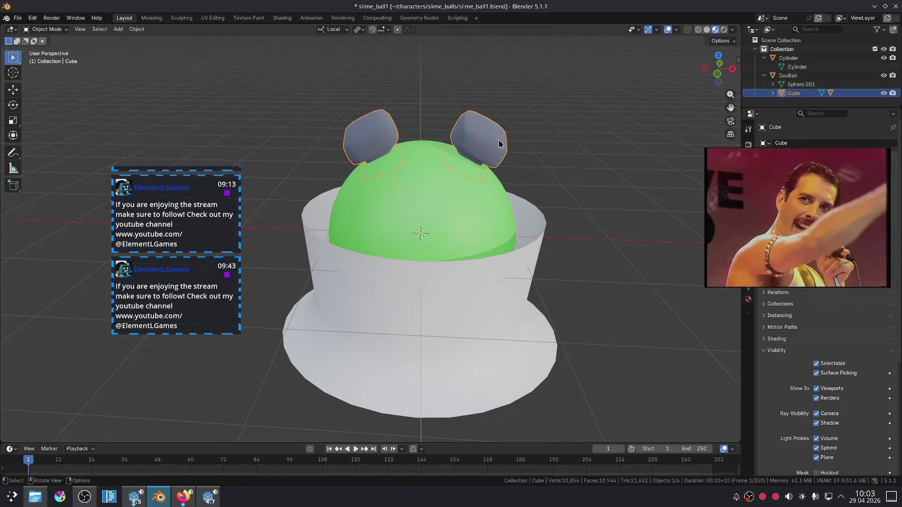
key("F2")
type("Generatorn")
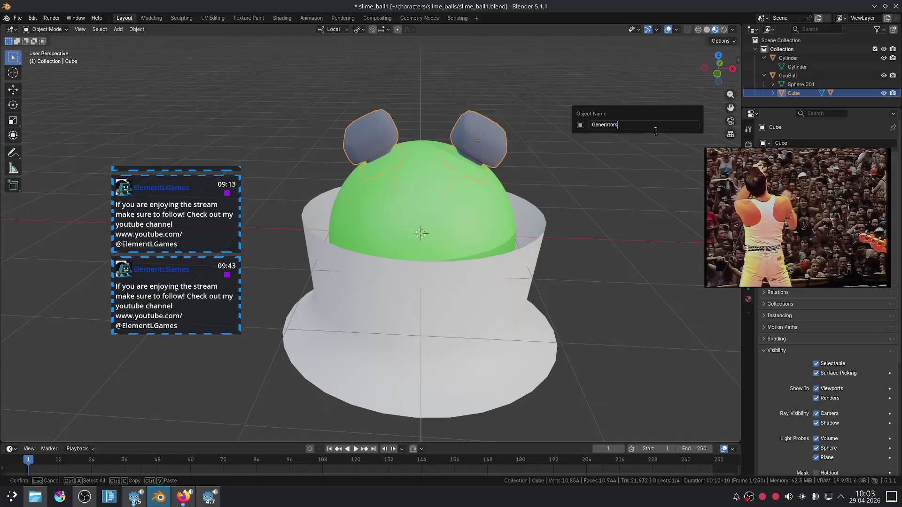
type("s")
key("Return")
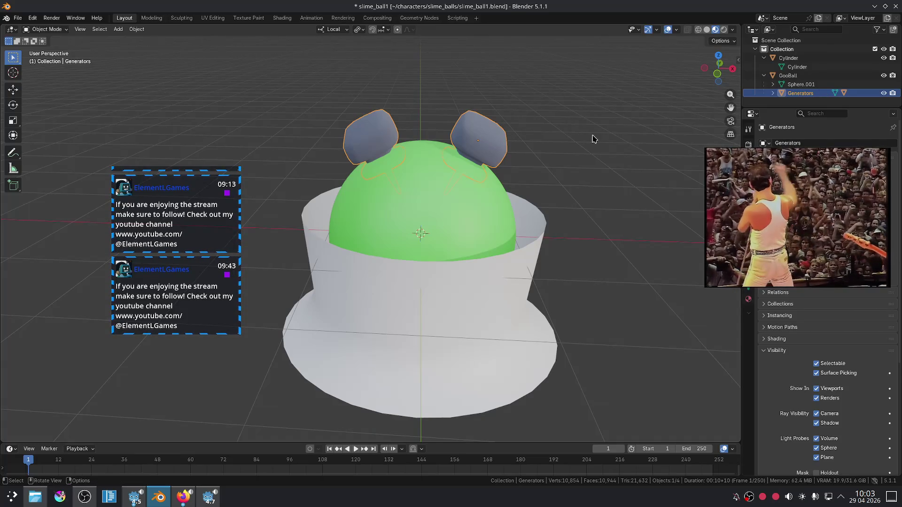
Deselect everything, then select the white hat and the green GooBall.
left_click(587, 143)
scroll(539, 161, "up", 3)
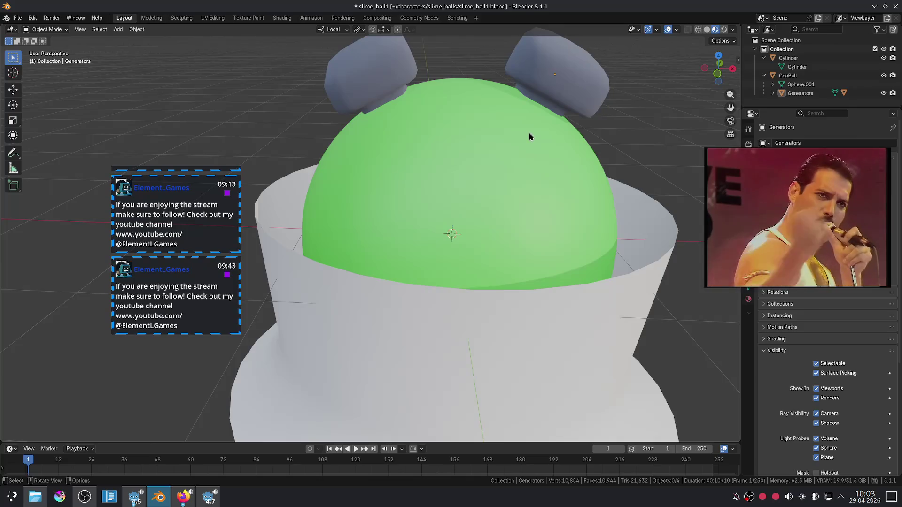
scroll(530, 136, "down", 4)
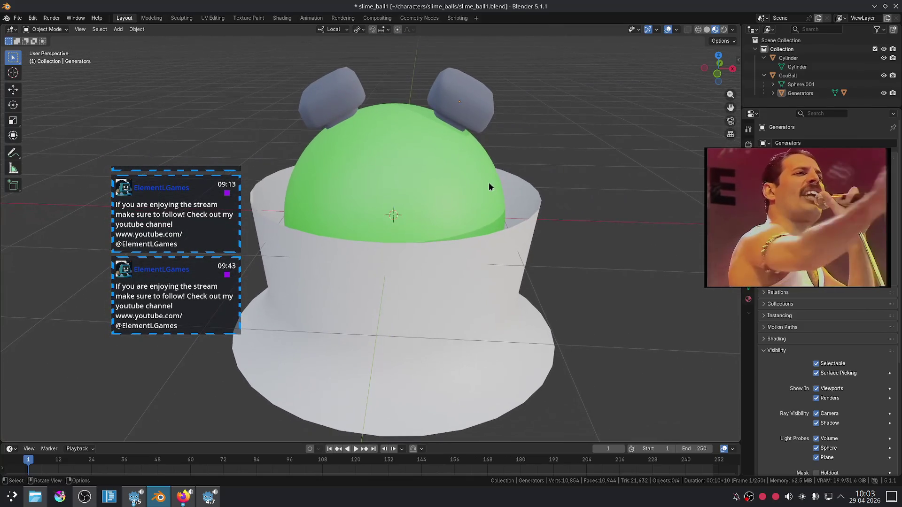
left_click(533, 217)
left_click(430, 187)
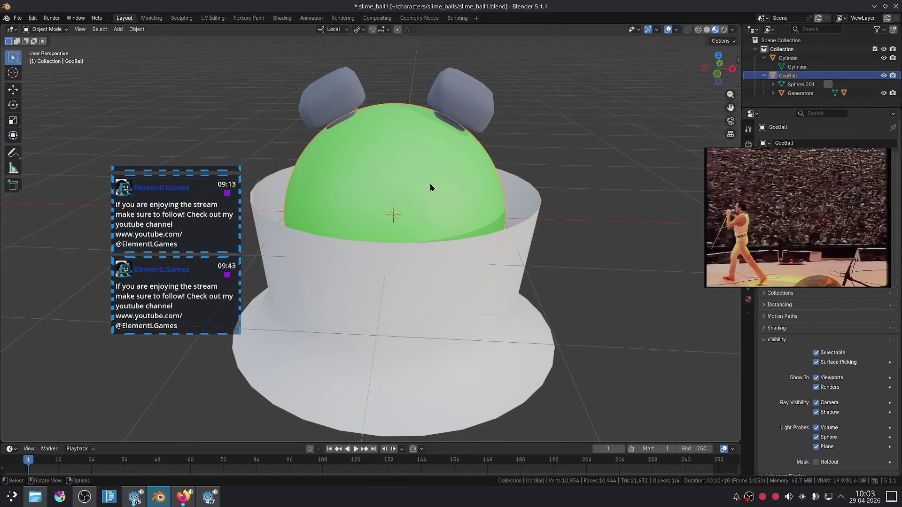
Scale the white hat down, flip it on X, and raise it along Z.
left_click(538, 222)
key("s")
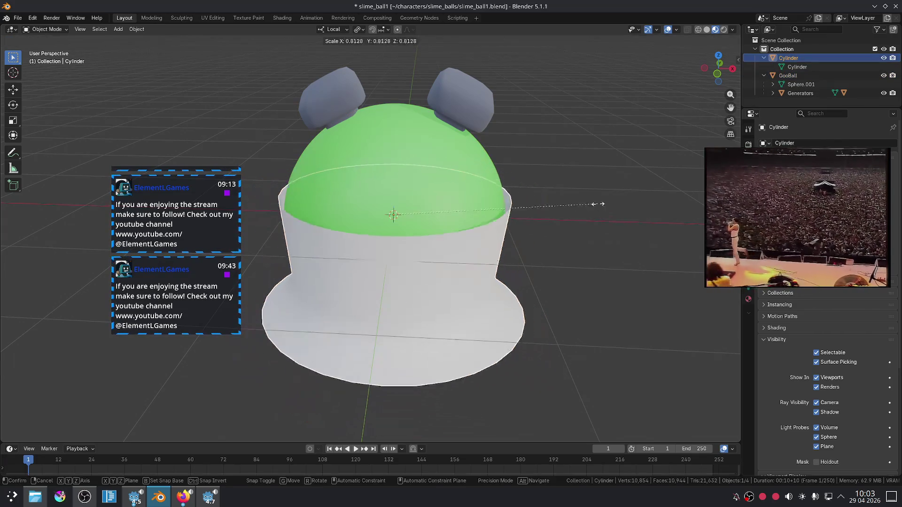
left_click(629, 212)
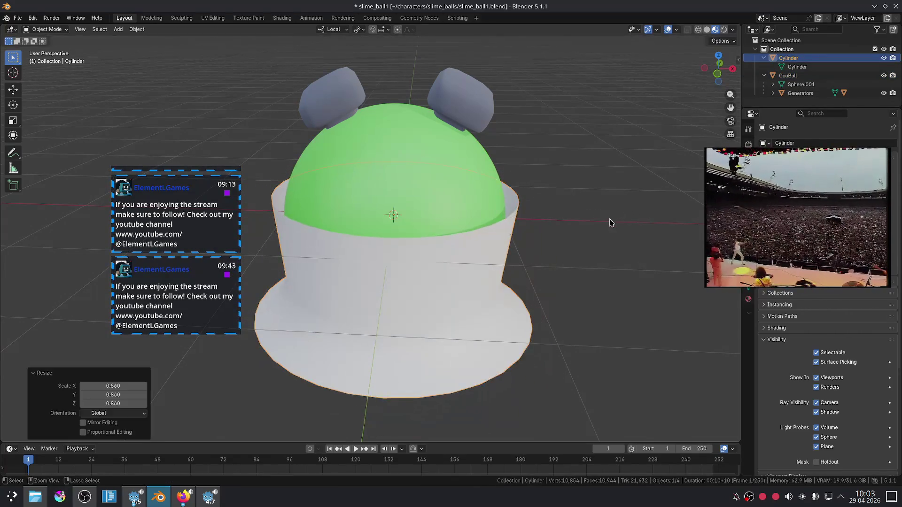
key("r")
key("x")
key("x")
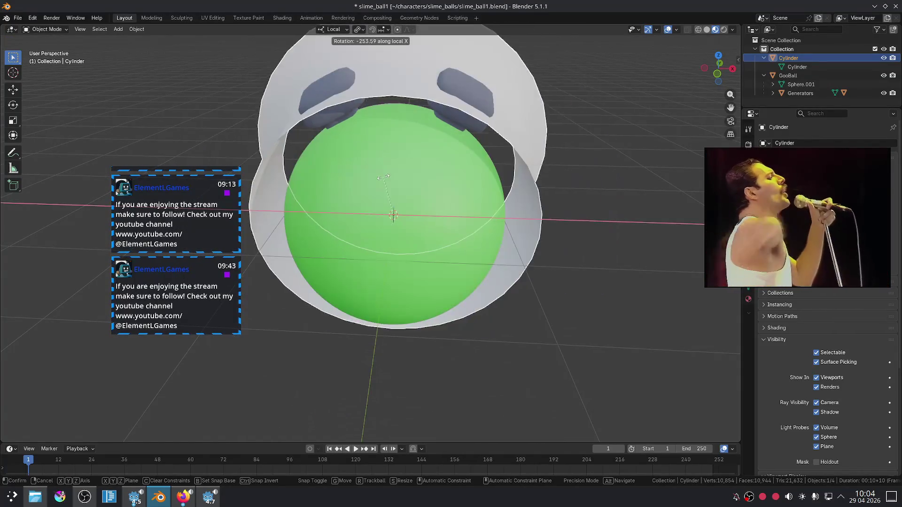
left_click(369, 215)
key("g")
key("z")
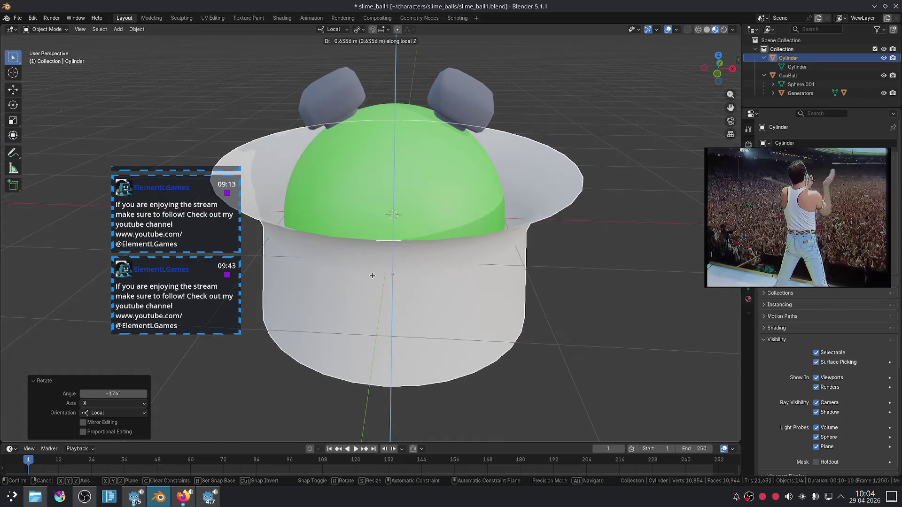
left_click(381, 290)
In Edit Mode, shrink the hat's bottom edge loop to taper it.
key("Tab")
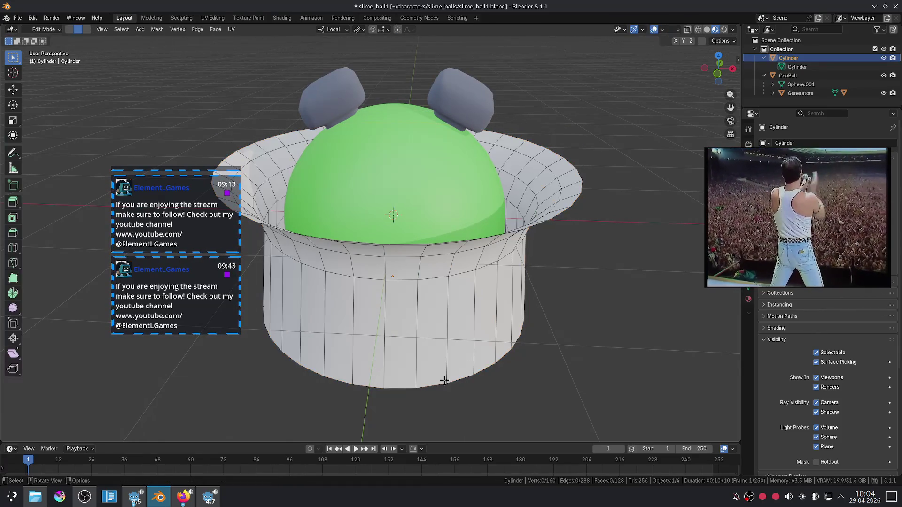
left_click(445, 382, "alt")
key("s")
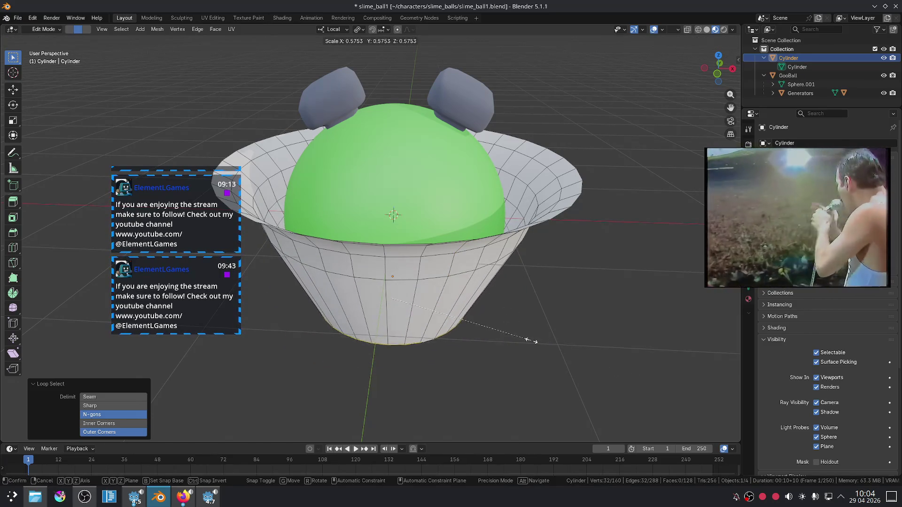
left_click(539, 354)
left_click(533, 352)
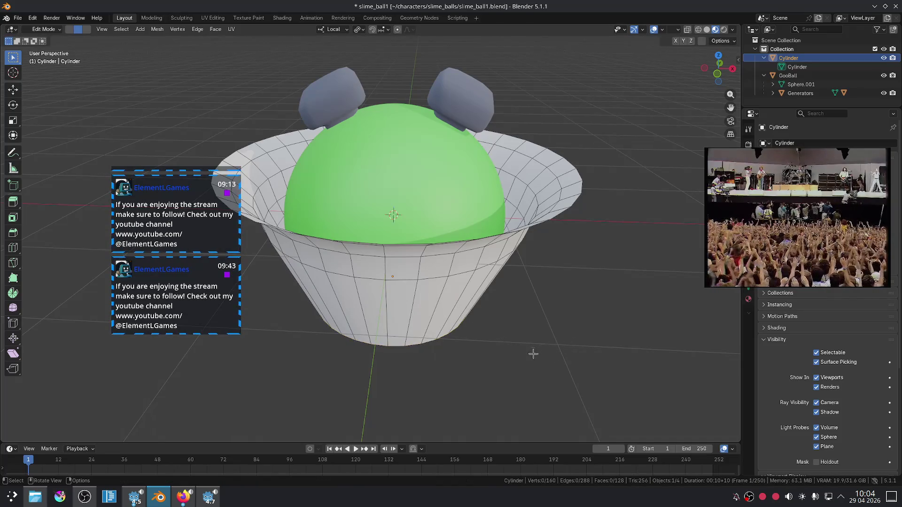
mouse_move(477, 389)
left_mouse_down()
mouse_move(461, 355)
mouse_move(521, 350)
left_mouse_up()
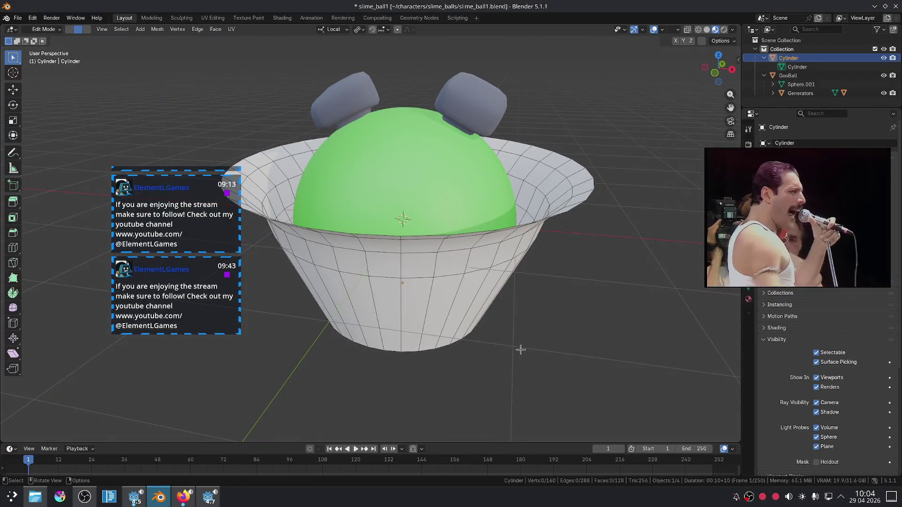
Undo the hat's taper, flip and resize to restore its original shape.
key("ctrl+z")
key("ctrl+z")
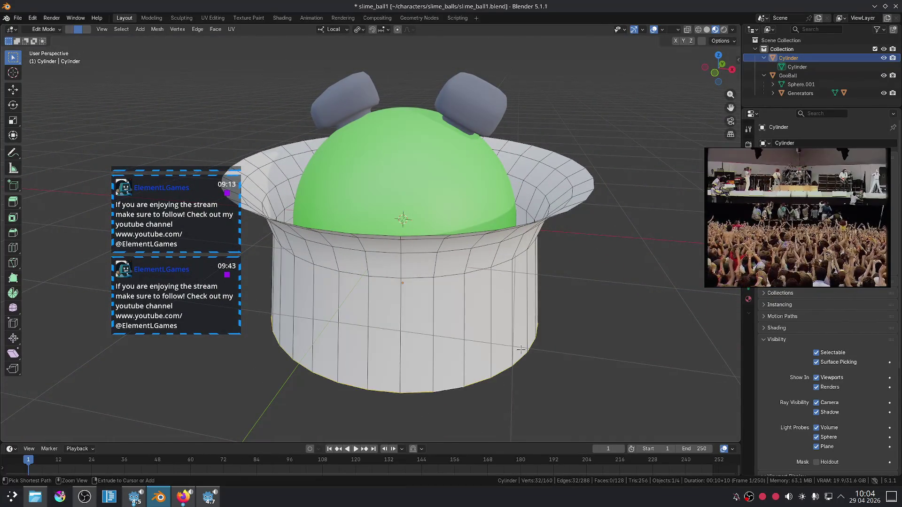
key("ctrl+z")
key("ctrl+z")
key("ctrl+z")
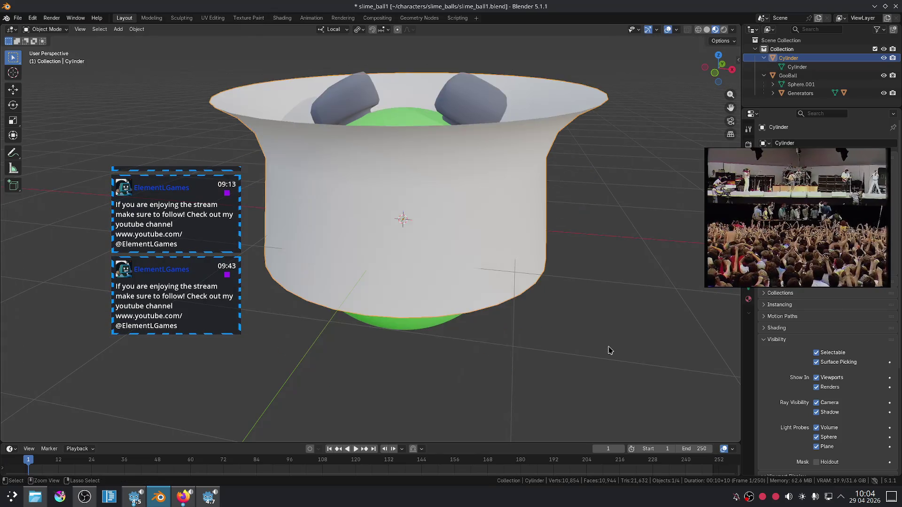
key("ctrl+z")
key("ctrl+z")
key("ctrl+z")
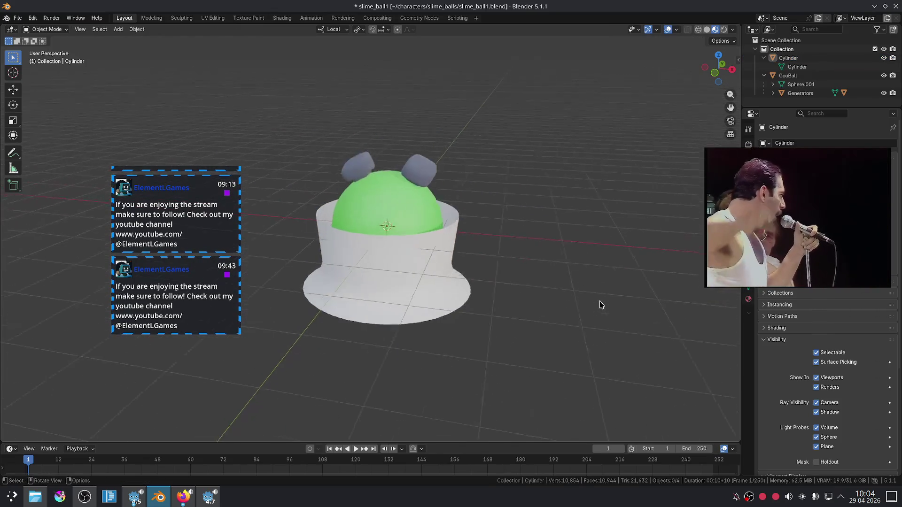
Select GooBall together with its Generators ears.
scroll(599, 304, "up", 7)
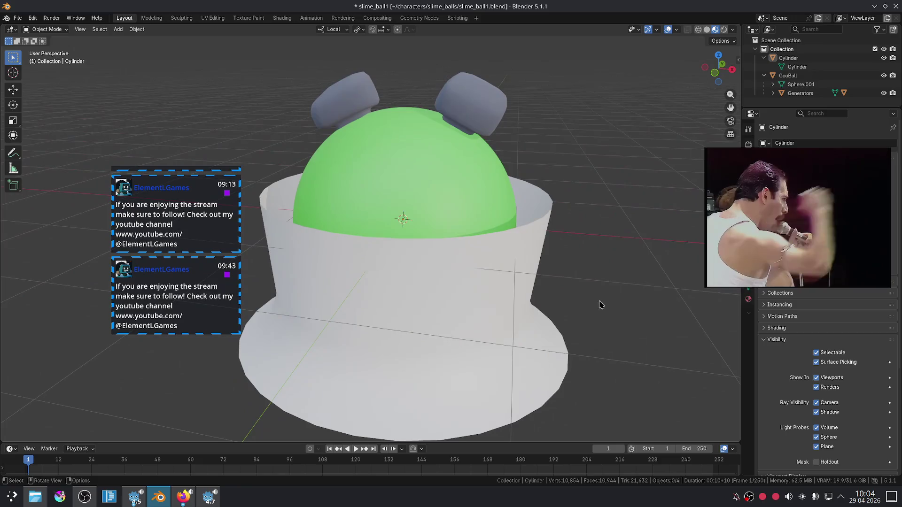
left_click(544, 253)
left_click(478, 170)
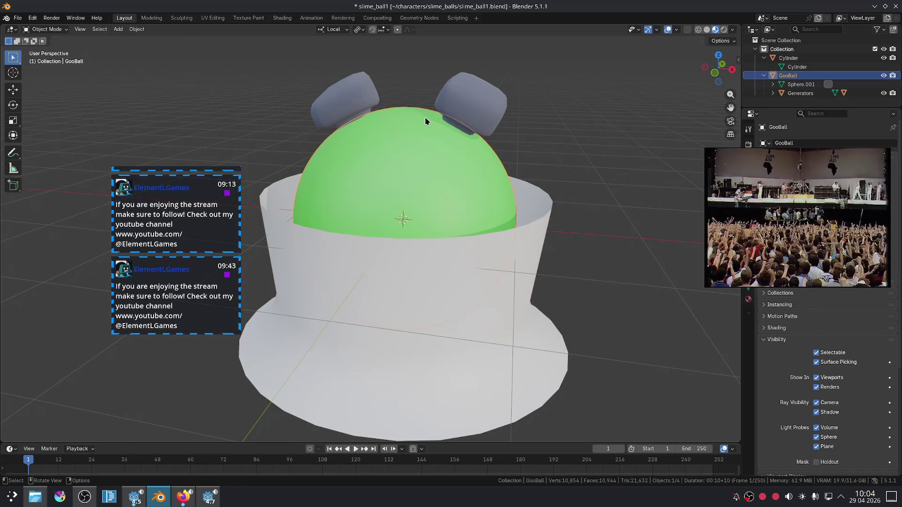
left_click(346, 112, "shift")
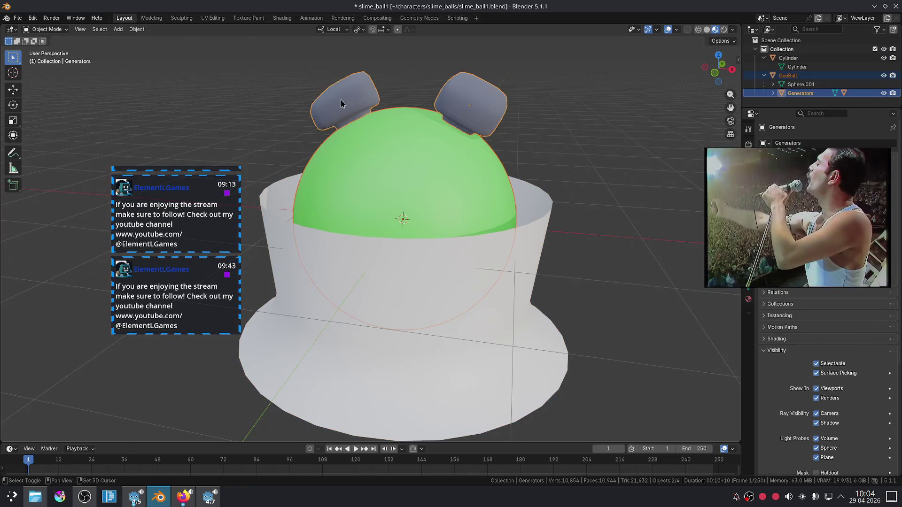
Open the glTF 2.0 export window and go to the home folder.
left_click(17, 19)
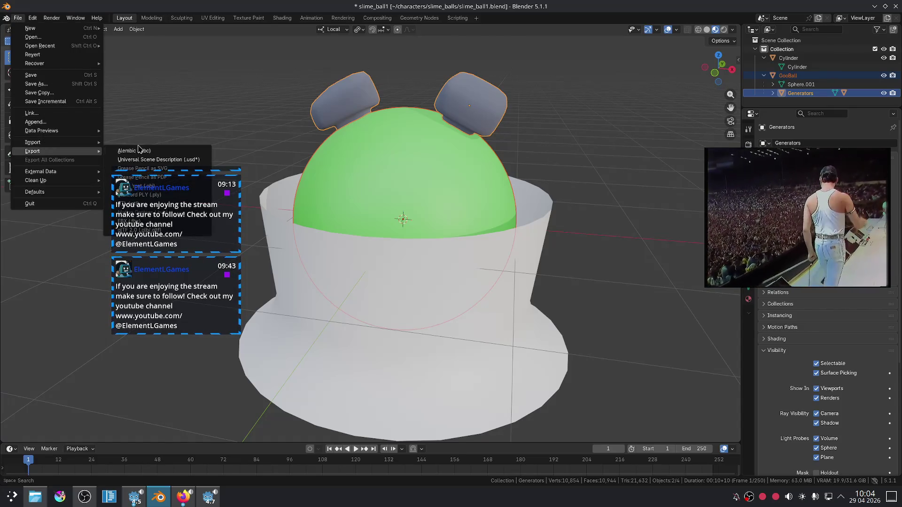
left_click(140, 236)
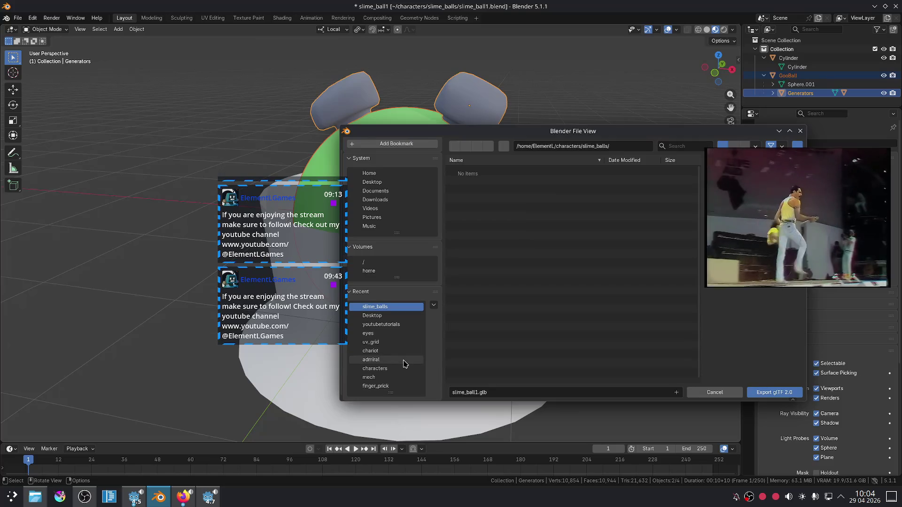
scroll(402, 362, "down", 1)
scroll(407, 363, "up", 1)
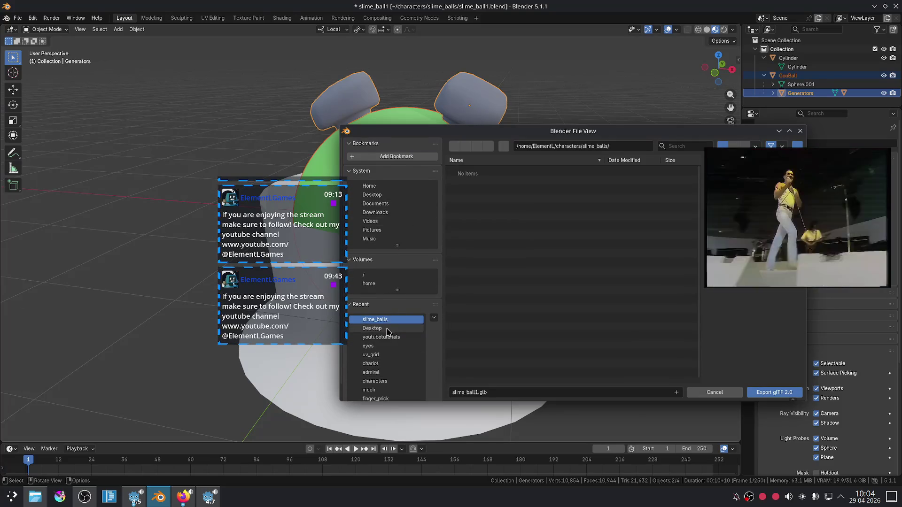
left_click(388, 206)
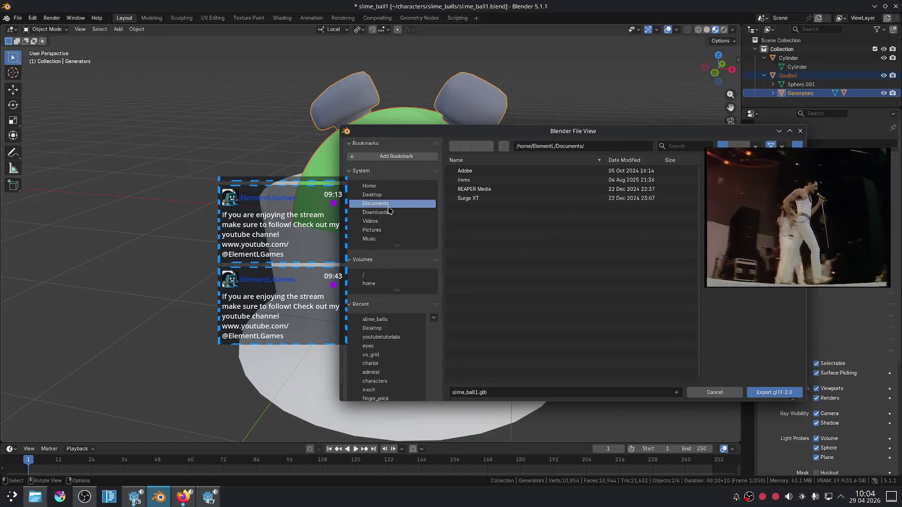
left_click(388, 188)
Browse to bang-busters/client/assets/characters/scythe and start editing the export file name.
scroll(533, 257, "down", 3)
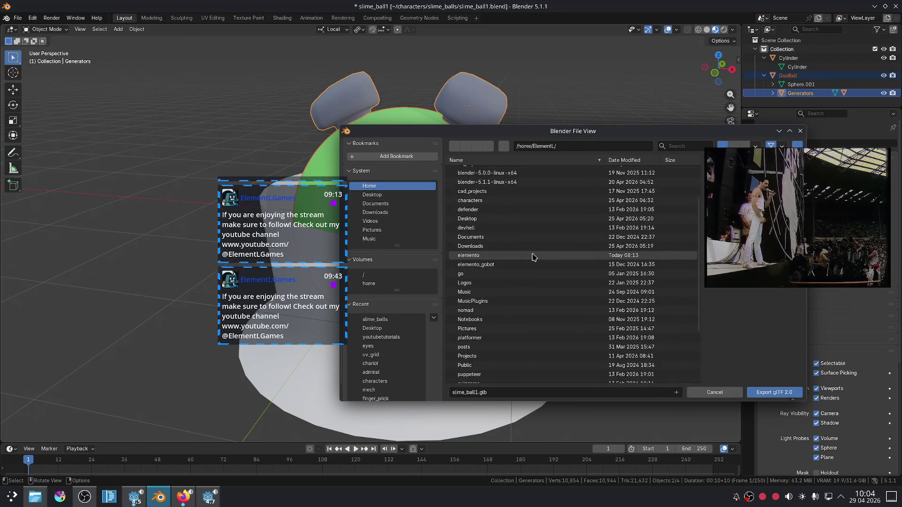
scroll(533, 257, "up", 3)
double_click(497, 199)
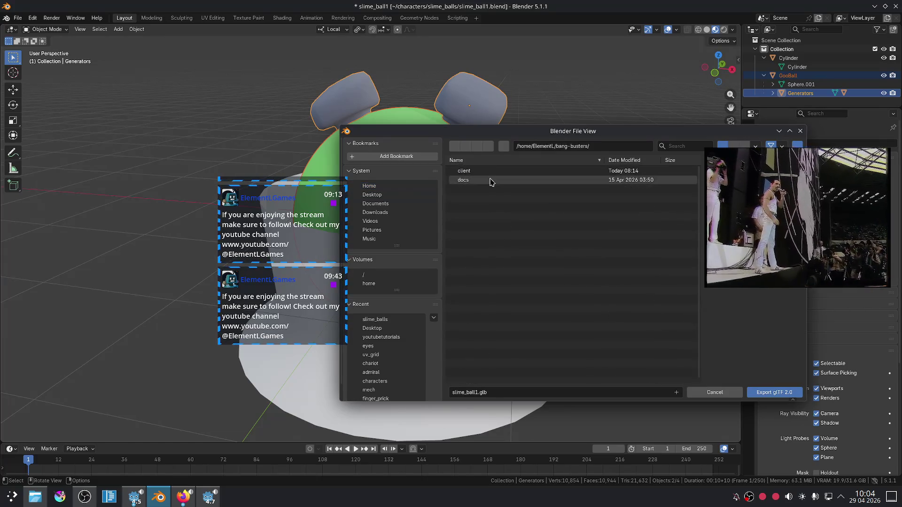
double_click(484, 171)
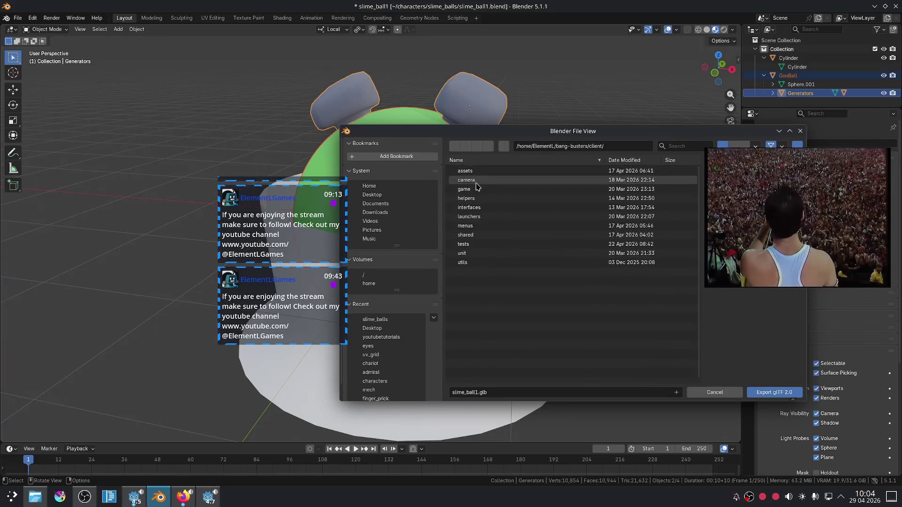
double_click(479, 172)
double_click(472, 172)
double_click(472, 179)
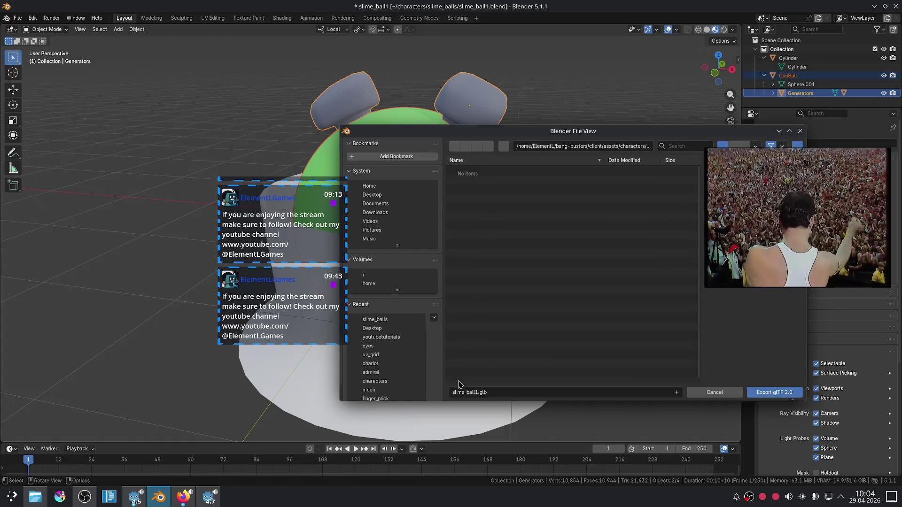
left_click(460, 392)
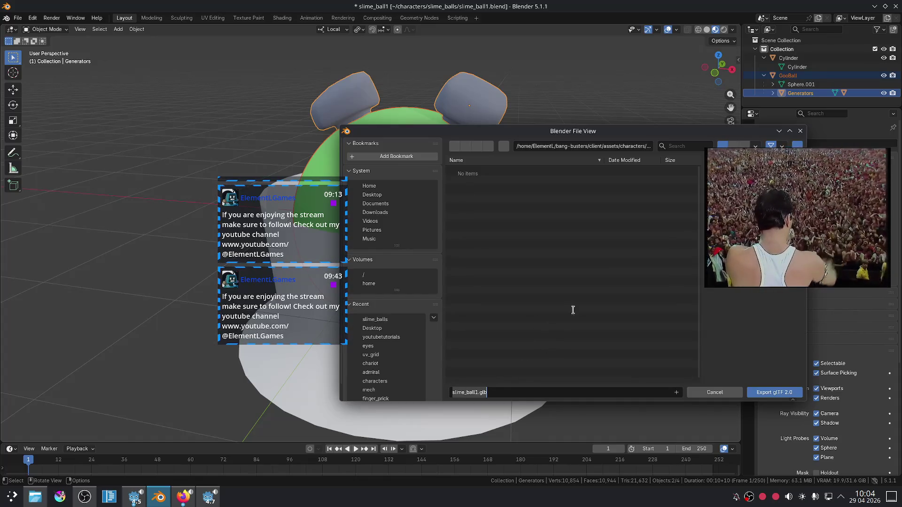
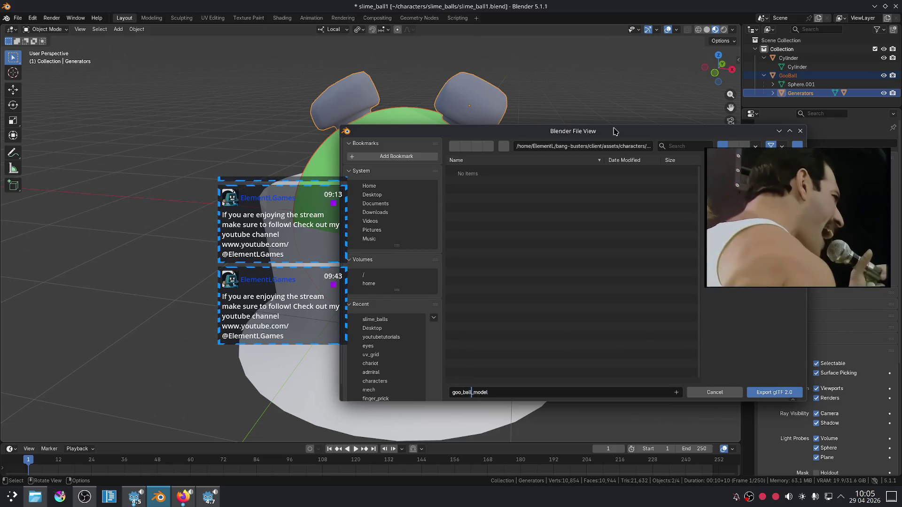
Export the selected goo ball from Blender as goo_ball_model.glb.
left_click_drag(632, 127, 465, 141)
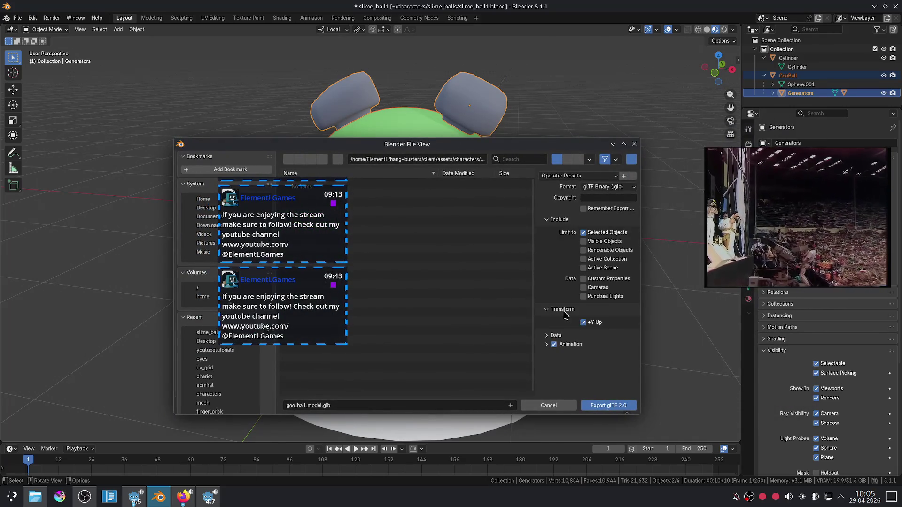
left_click(610, 405)
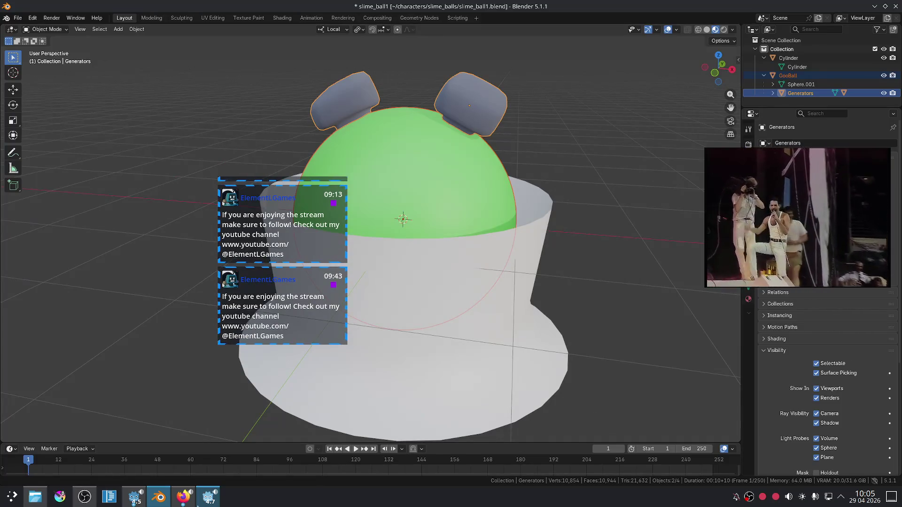
left_click(208, 496)
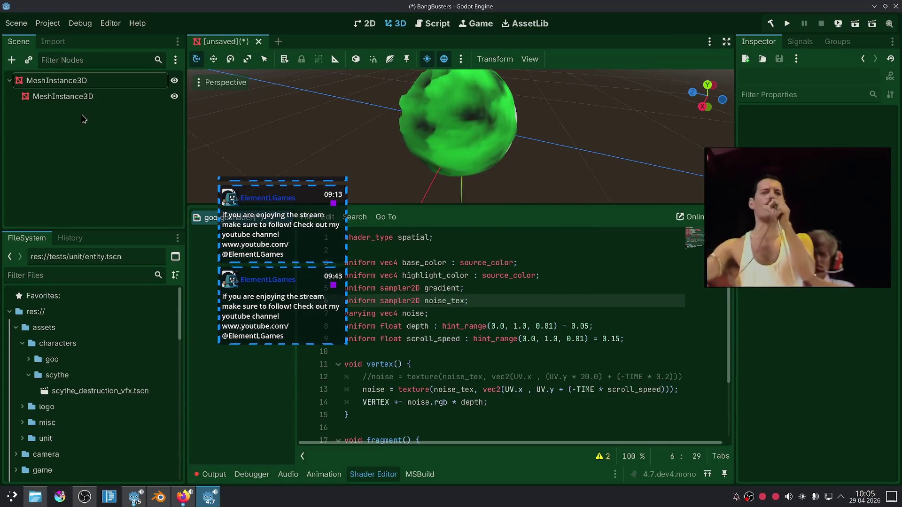
Discard the unsaved test scene and start a new scene with a Node3D root.
left_click(259, 41)
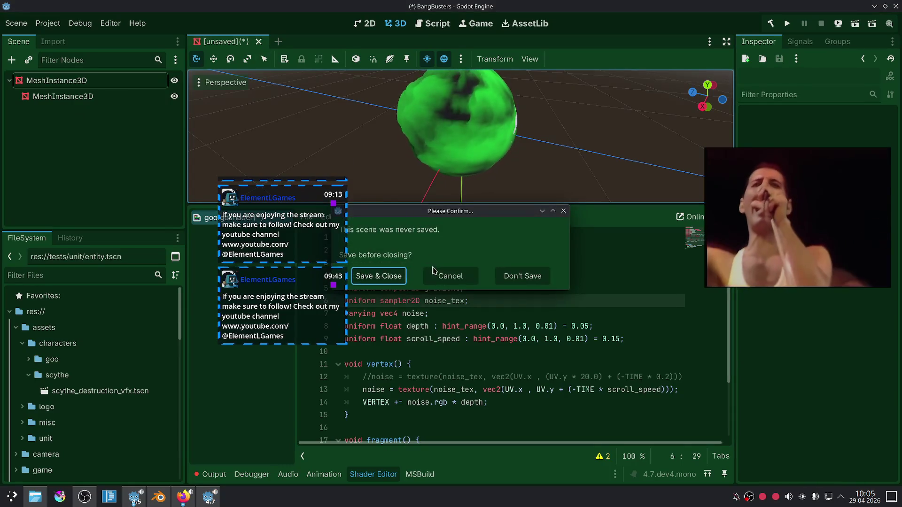
left_click(522, 276)
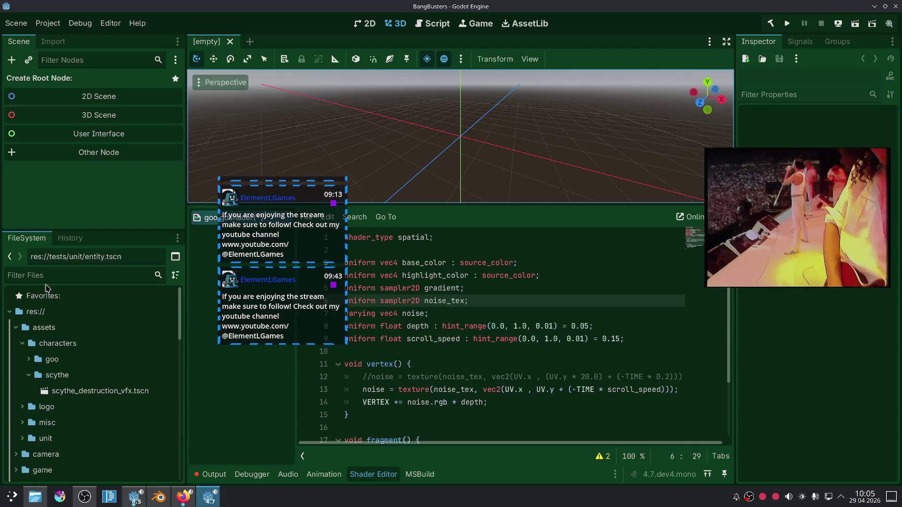
left_click(65, 115)
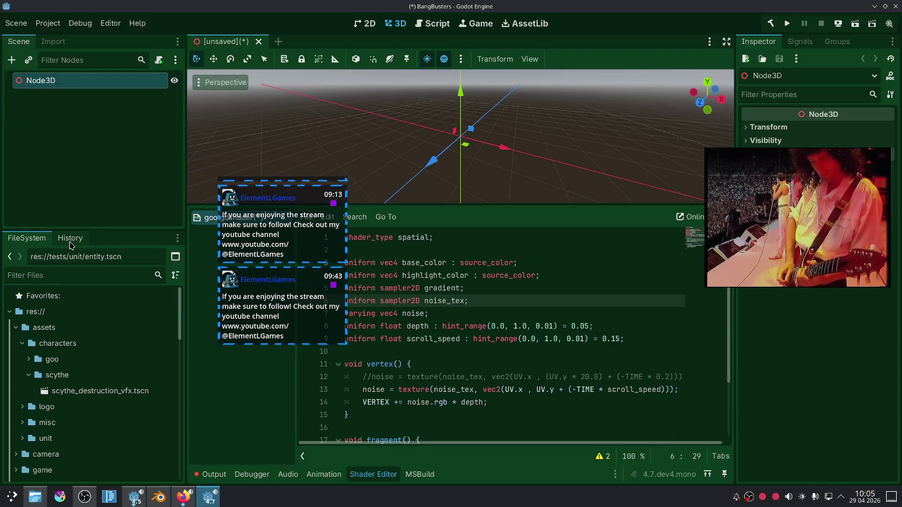
Instance goo_ball_model.glb under Node3D and look around the green ball.
type("goo")
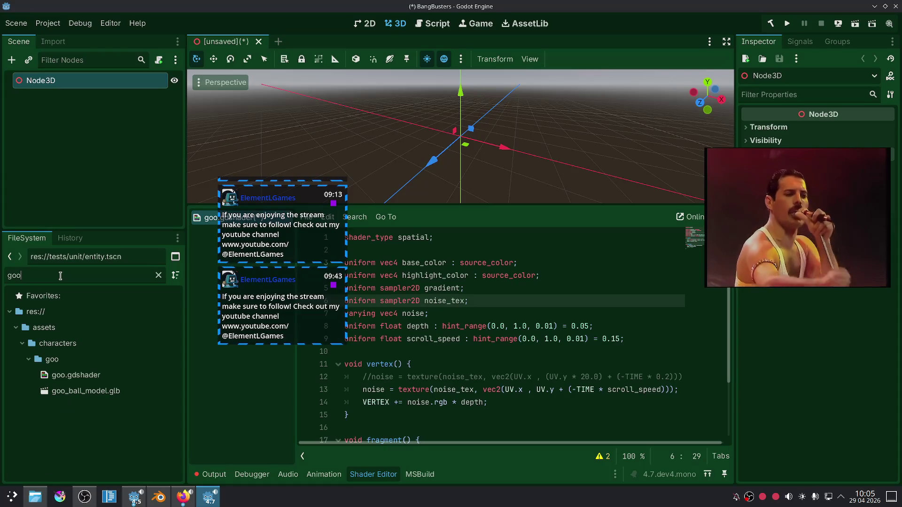
left_click_drag(83, 392, 47, 83)
mouse_move(578, 160)
left_mouse_down()
mouse_move(581, 184)
mouse_move(412, 204)
left_mouse_up()
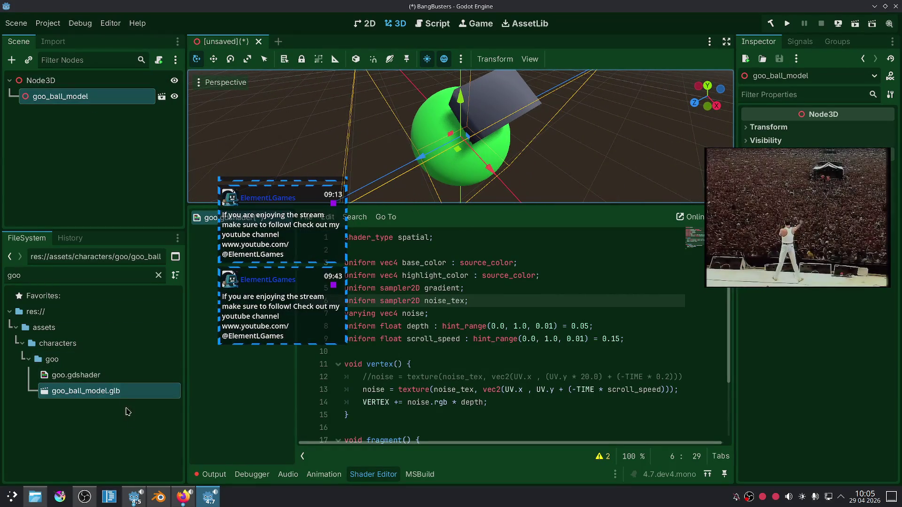
left_click(167, 503)
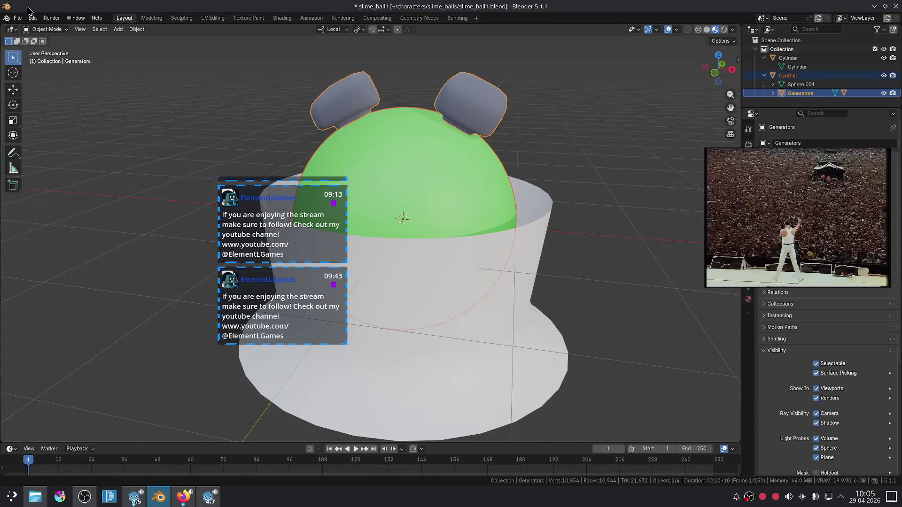
Re-export goo_ball_model.glb as glTF 2.0 with mesh Normals included, overwriting the old file.
left_click(18, 18)
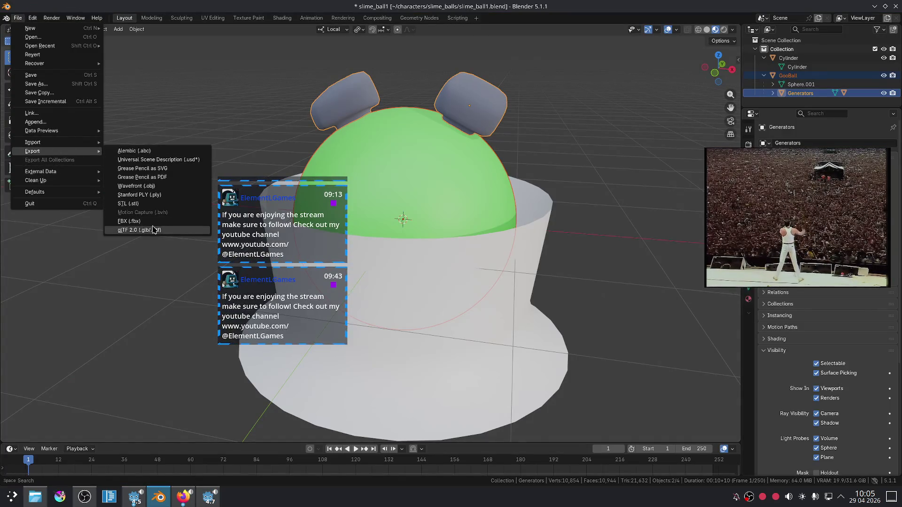
left_click(134, 229)
left_click(606, 276)
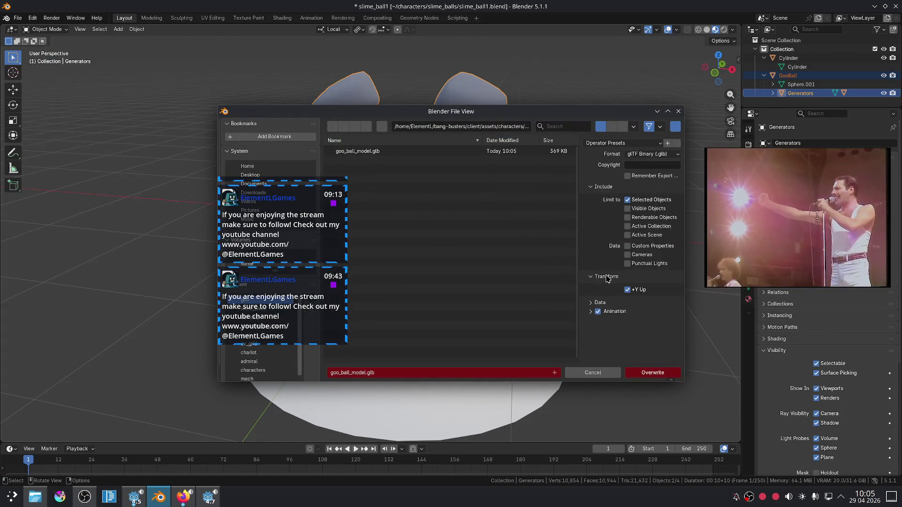
left_click(607, 277)
left_click(601, 286)
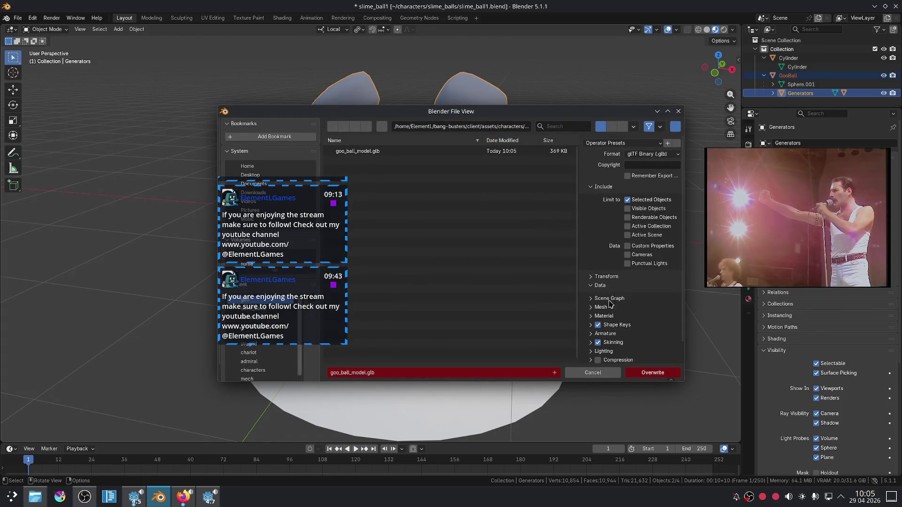
scroll(591, 318, "down", 2)
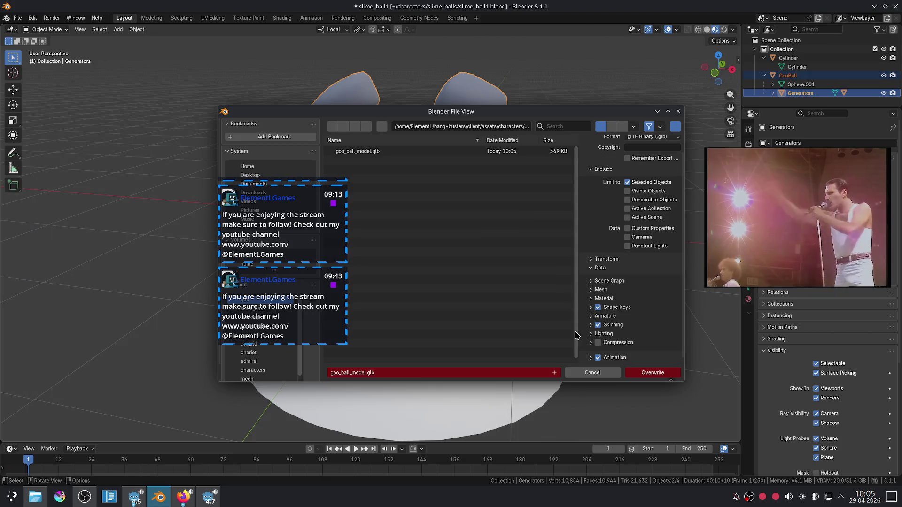
left_click(591, 289)
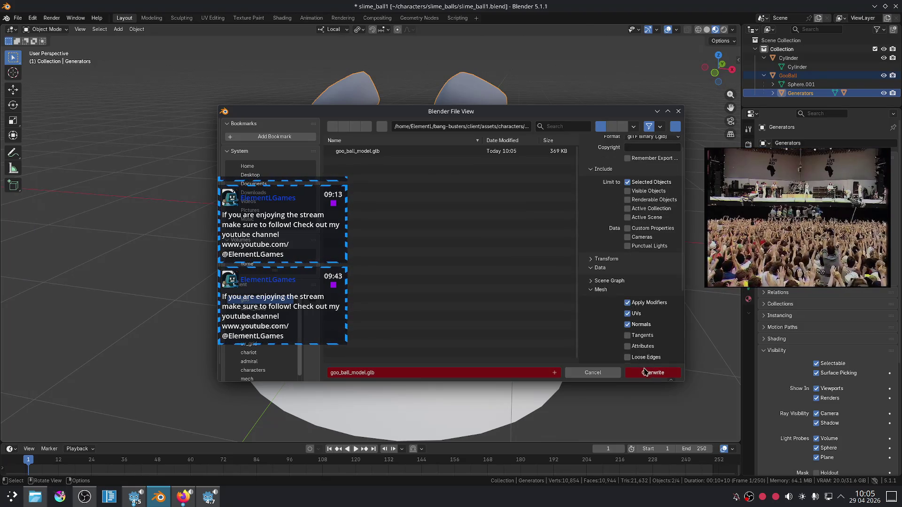
left_click(645, 372)
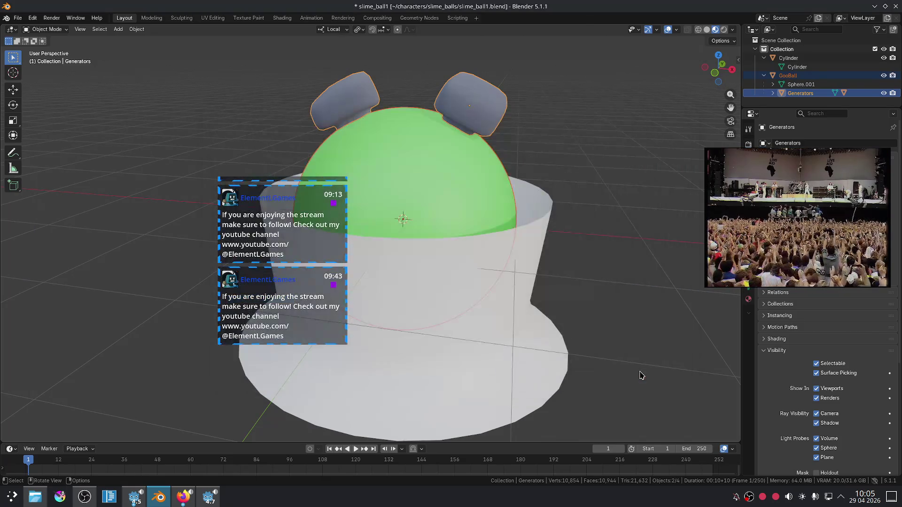
left_click(201, 499)
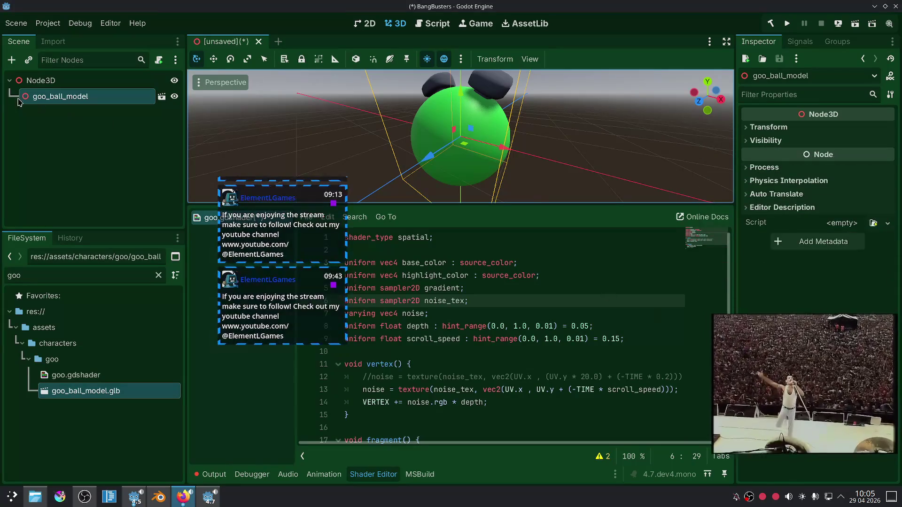
Make goo_ball_model's children editable and select the GooBall mesh node.
right_click(89, 100)
left_click(136, 374)
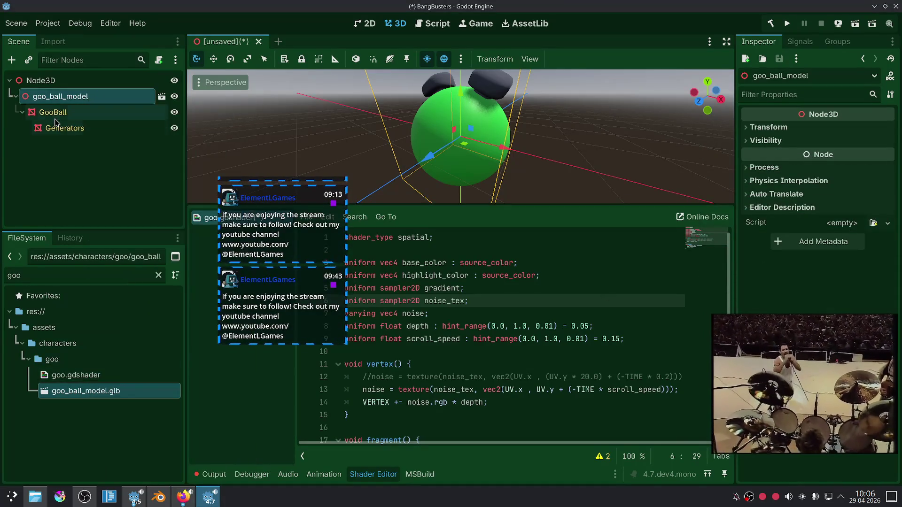
left_click(52, 112)
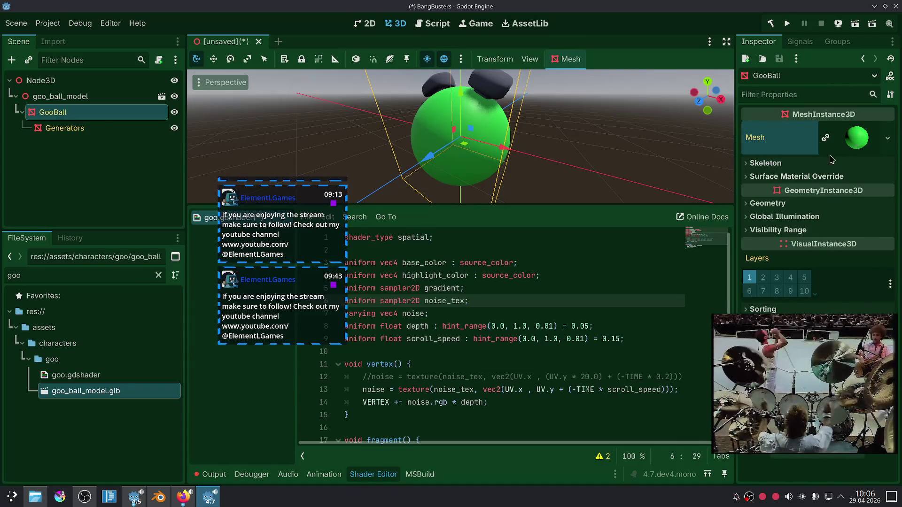
left_click(856, 143)
scroll(854, 182, "down", 5)
scroll(825, 199, "up", 2)
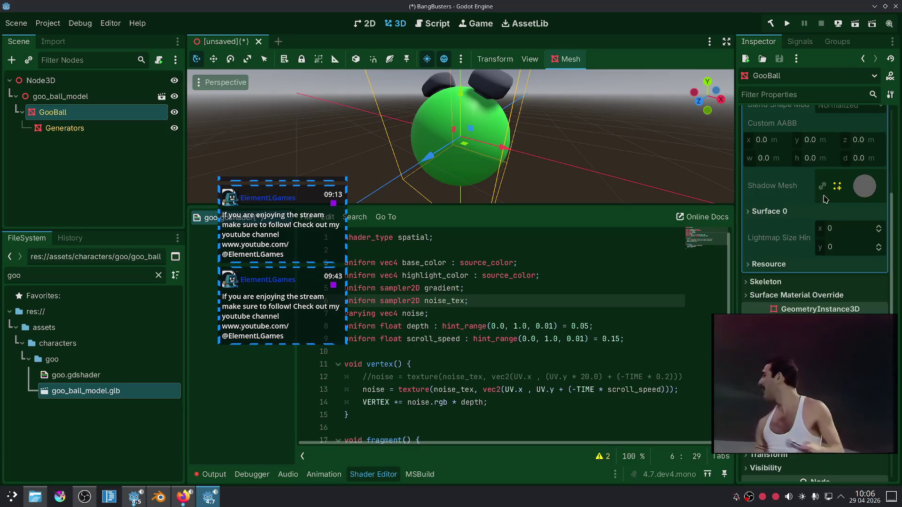
Inspect the GooBall mesh's Shadow Mesh and Surface 0 material settings.
left_click(859, 195)
left_click(866, 183)
left_click(798, 210)
left_click(864, 248)
scroll(809, 221, "down", 3)
scroll(876, 172, "up", 2)
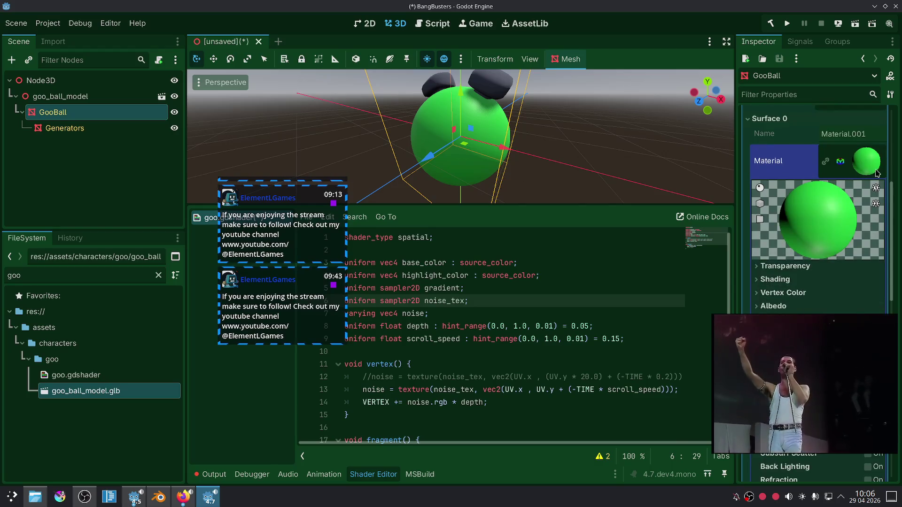
left_click(866, 167)
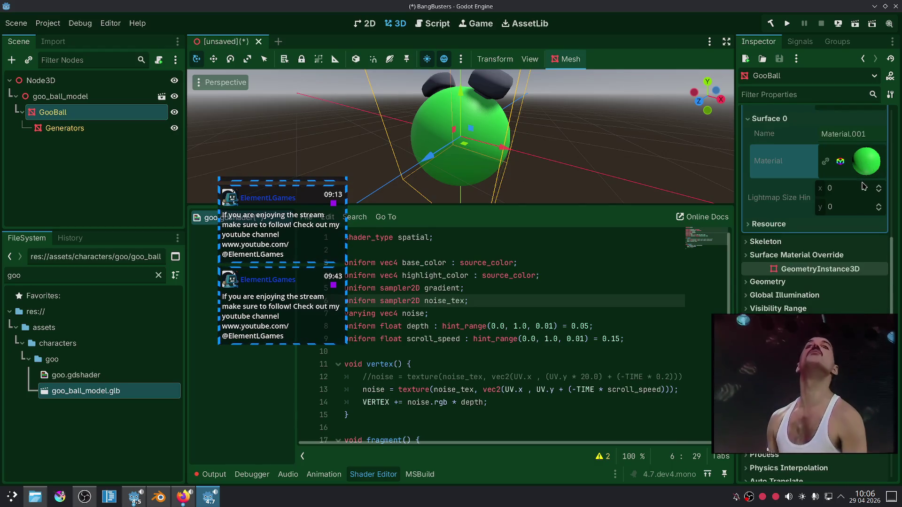
Set GooBall's Surface Material Override 0 to a new ShaderMaterial and save the scene.
left_click(793, 255)
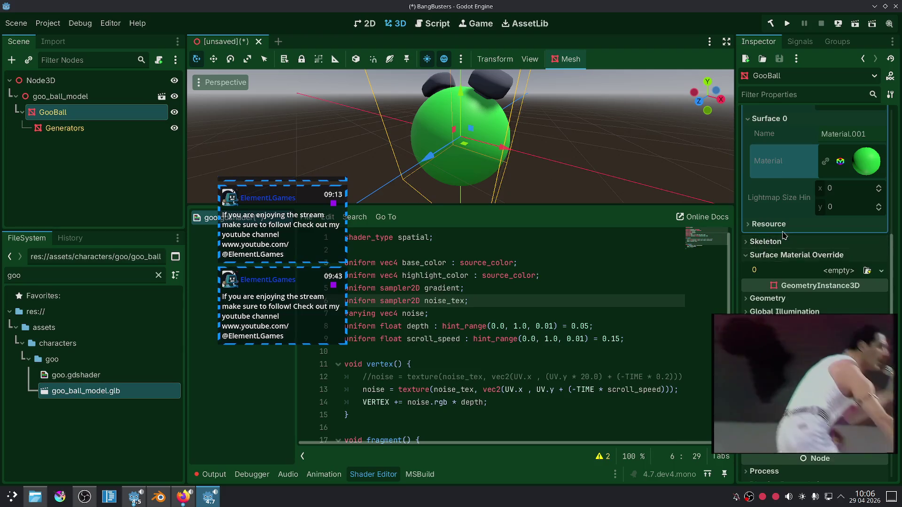
scroll(783, 235, "down", 2)
left_click(840, 195)
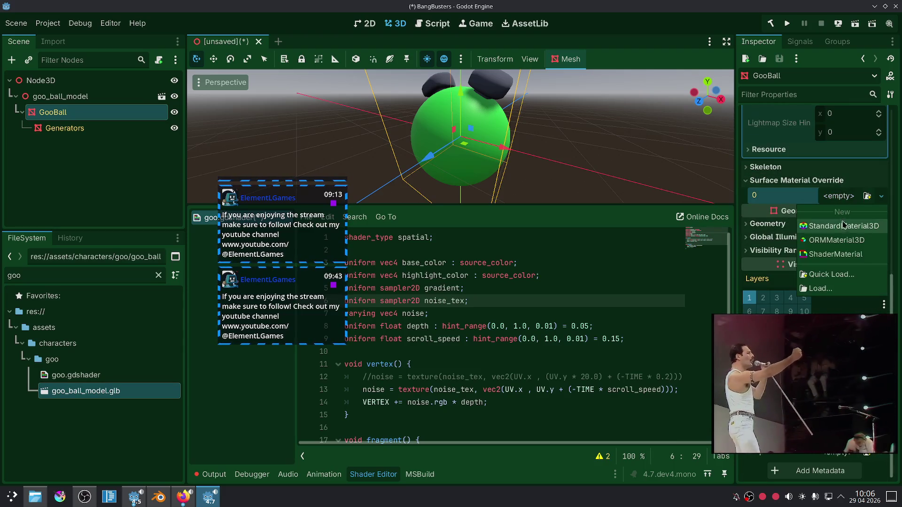
left_click(835, 254)
left_click(854, 226)
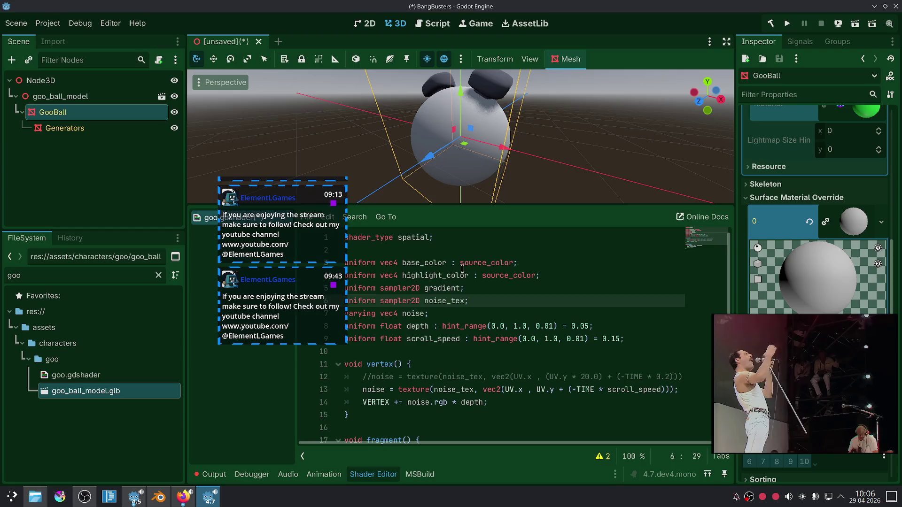
left_click_drag(277, 193, 179, 183)
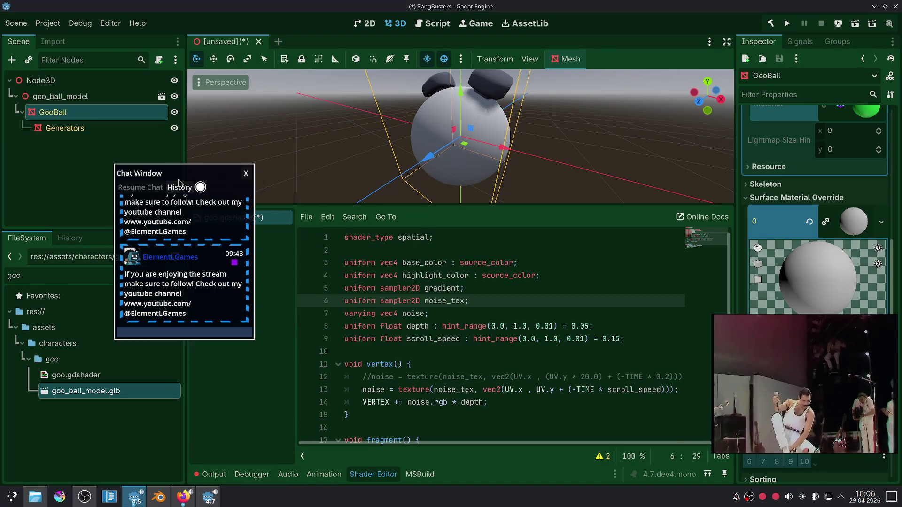
key("ctrl+s")
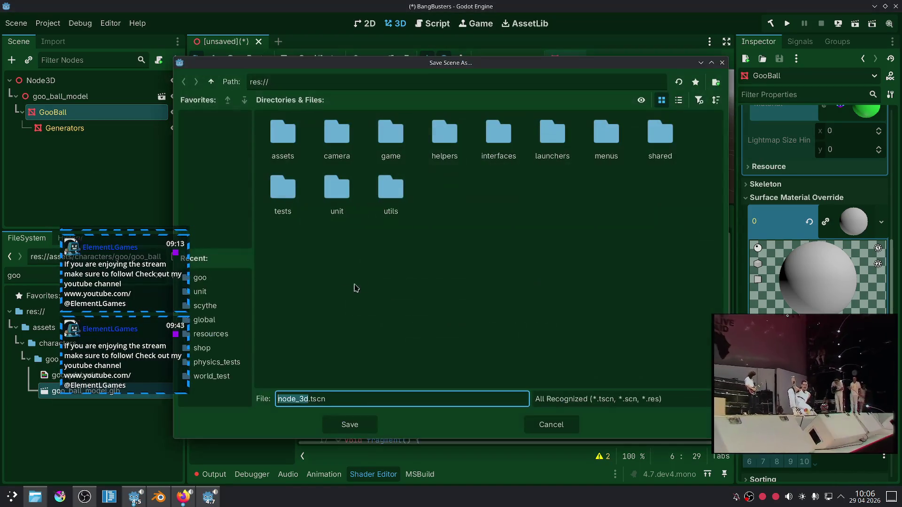
Save the scene as node_3d.tscn and assign goo.gdshader to the ShaderMaterial.
left_click(346, 423)
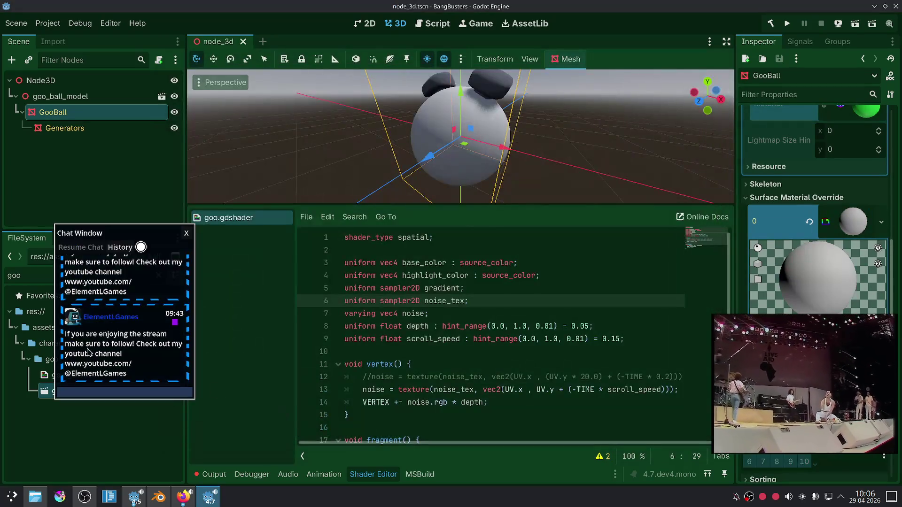
left_click_drag(75, 375, 813, 275)
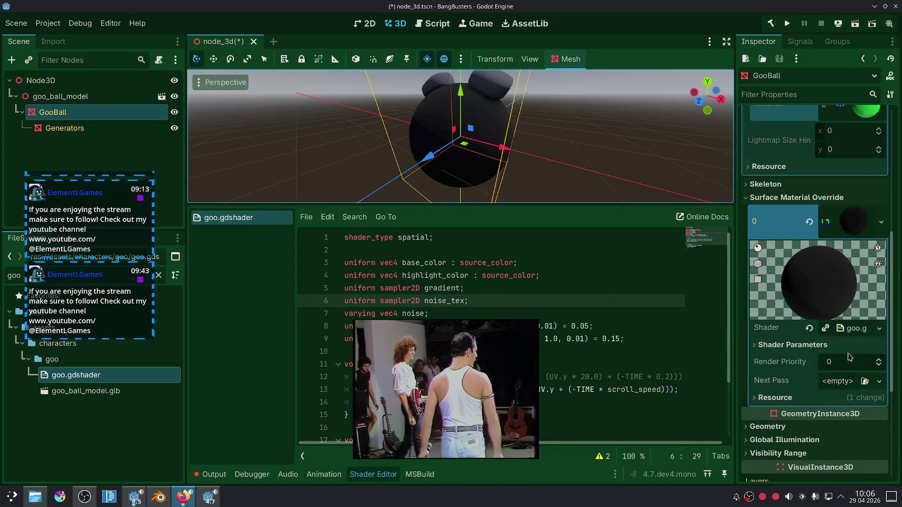
left_click(792, 345)
Set the shader's Base Color to green 04e627 and Highlight Color to 69c715.
left_click(853, 359)
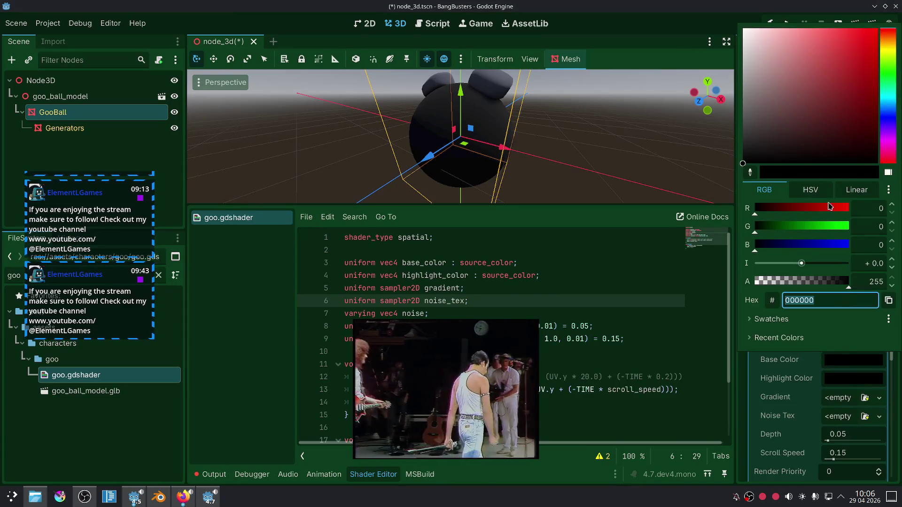
left_click(893, 80)
left_click(874, 33)
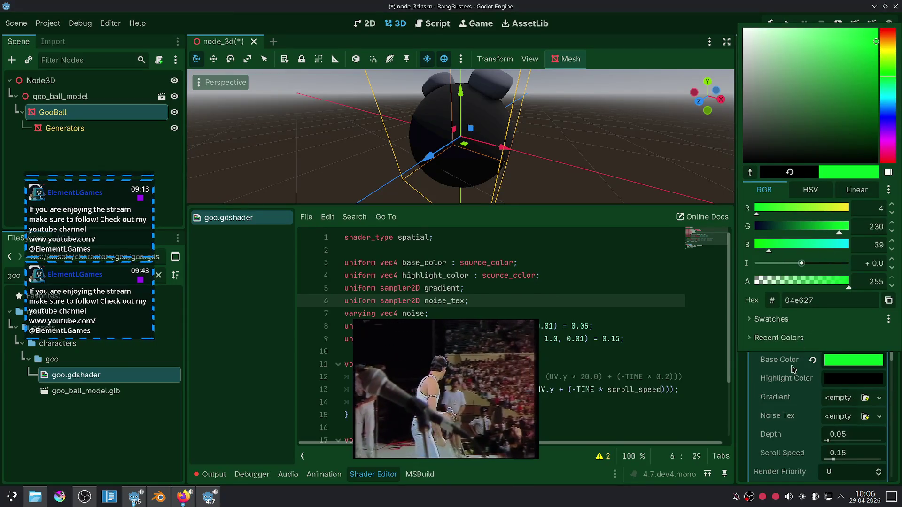
left_click(840, 383)
left_click(840, 383)
left_click(892, 89)
left_click(864, 85)
left_click(867, 81)
left_click(892, 87)
left_click(761, 386)
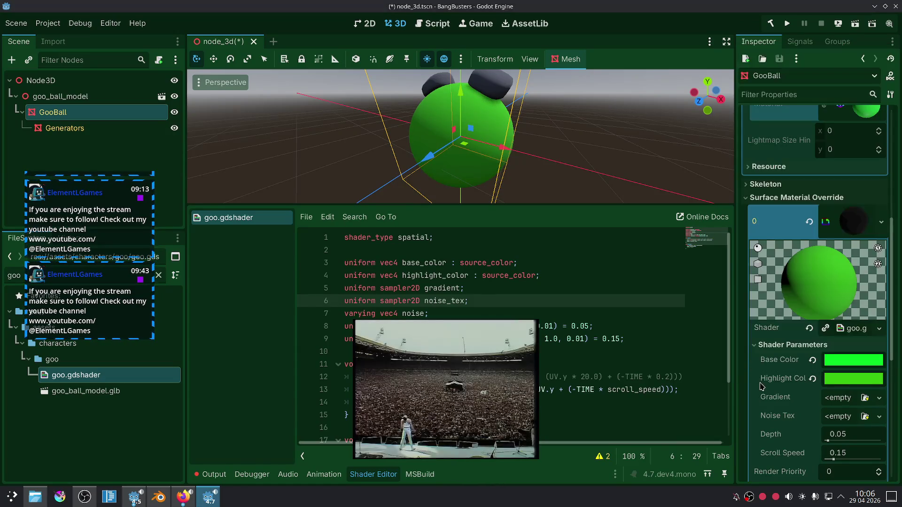
scroll(805, 391, "down", 3)
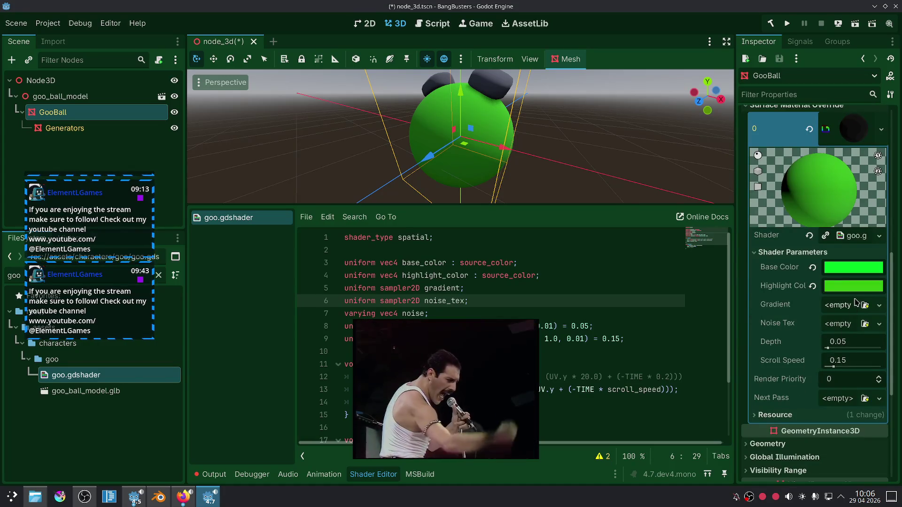
Give Noise Tex a new seamless NoiseTexture2D with a FastNoiseLite generator.
left_click(835, 323)
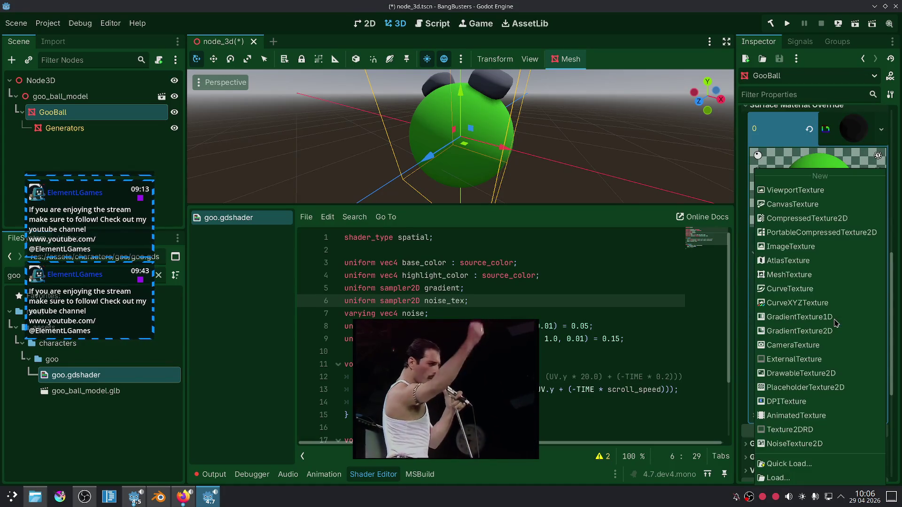
left_click(816, 444)
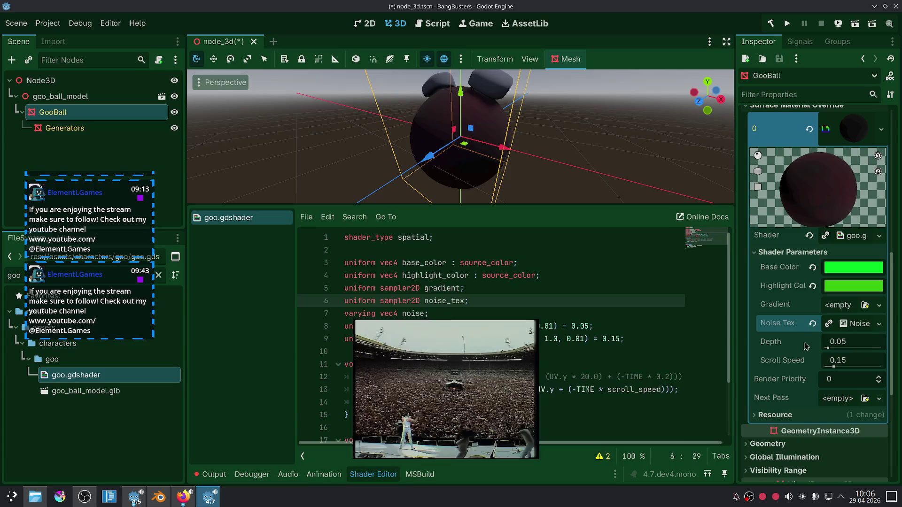
left_click(852, 325)
scroll(816, 359, "down", 2)
left_click(836, 352)
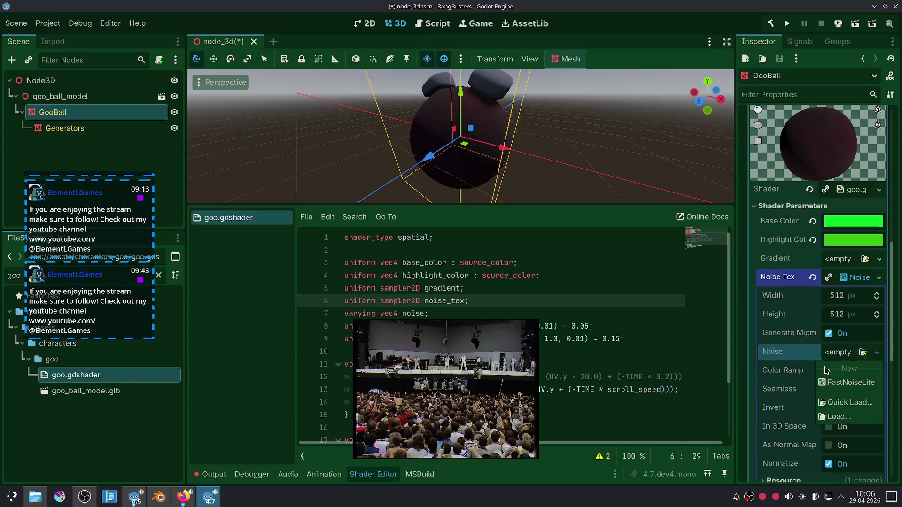
left_click(836, 369)
scroll(806, 362, "down", 2)
left_click(826, 344)
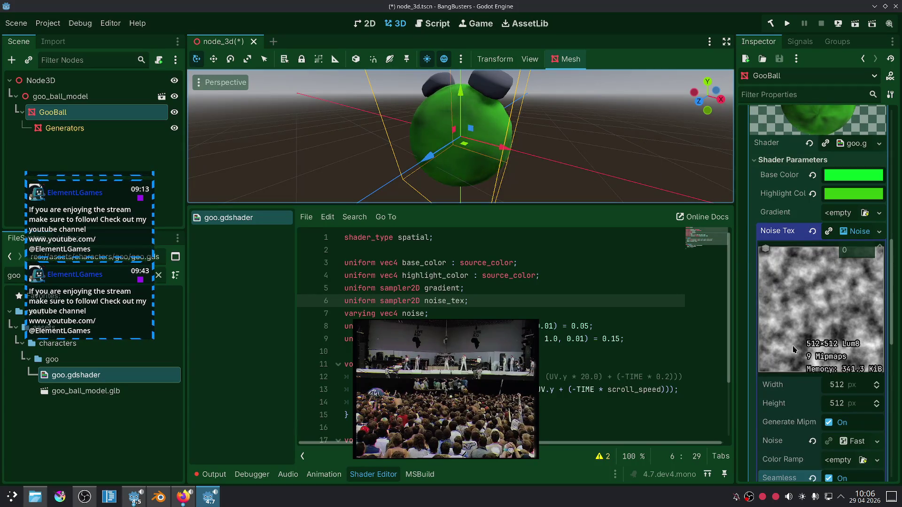
Try generating the noise in 3D space, then turn it back off.
scroll(797, 369, "down", 3)
scroll(801, 361, "down", 1)
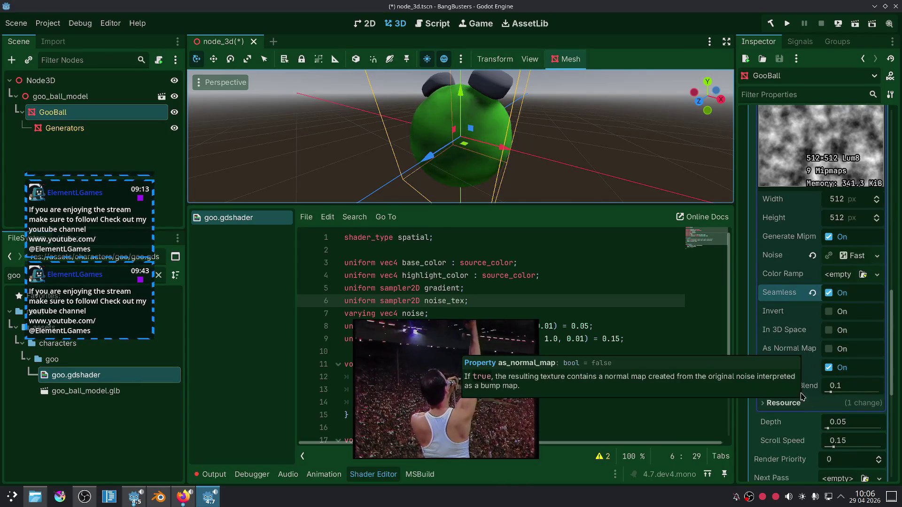
left_click(828, 331)
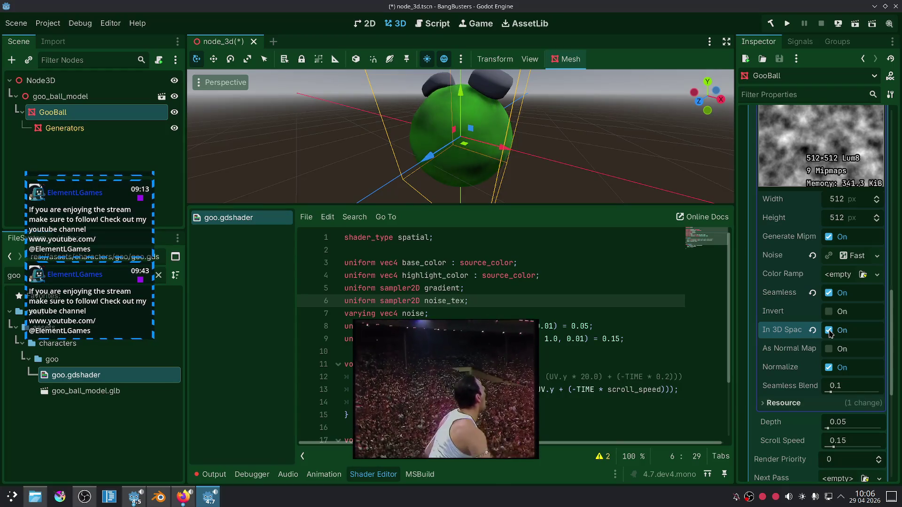
left_click(829, 330)
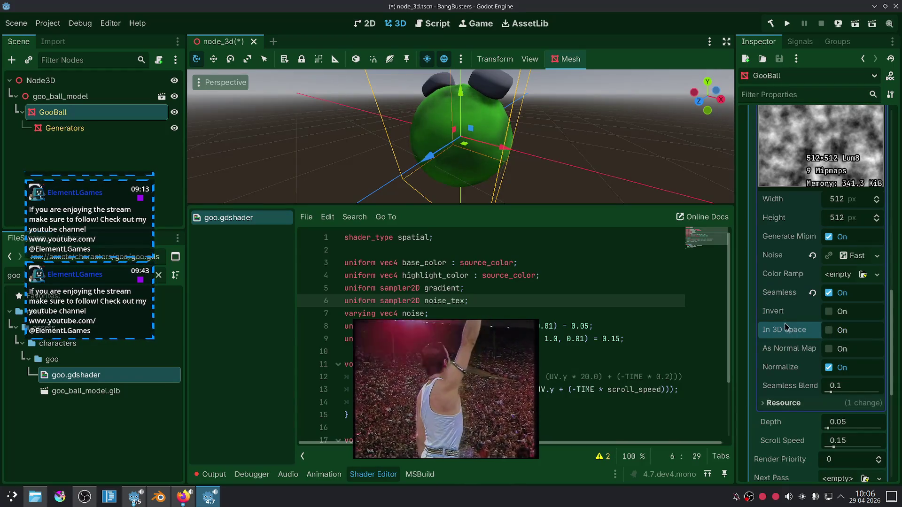
scroll(786, 327, "down", 2)
scroll(793, 332, "up", 1)
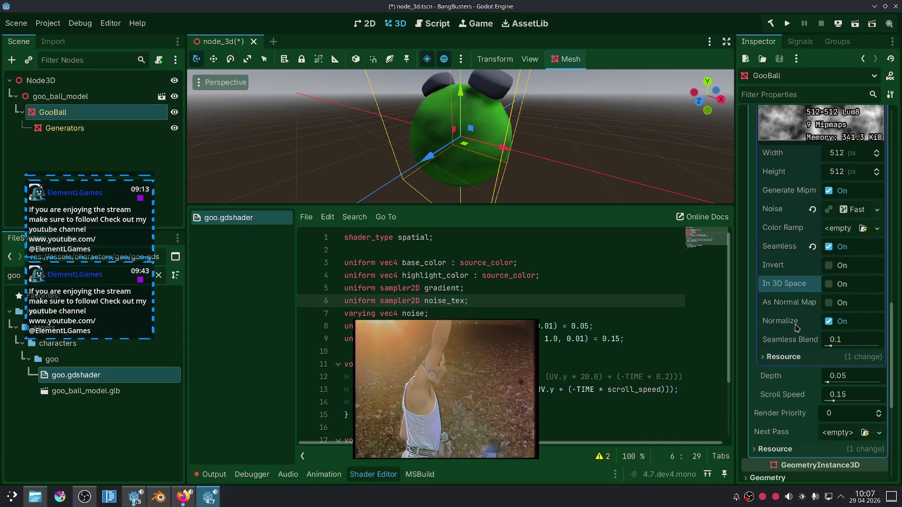
Add a new Gradient as the noise texture's color ramp and adjust its left stop.
left_click(844, 230)
left_click(841, 248)
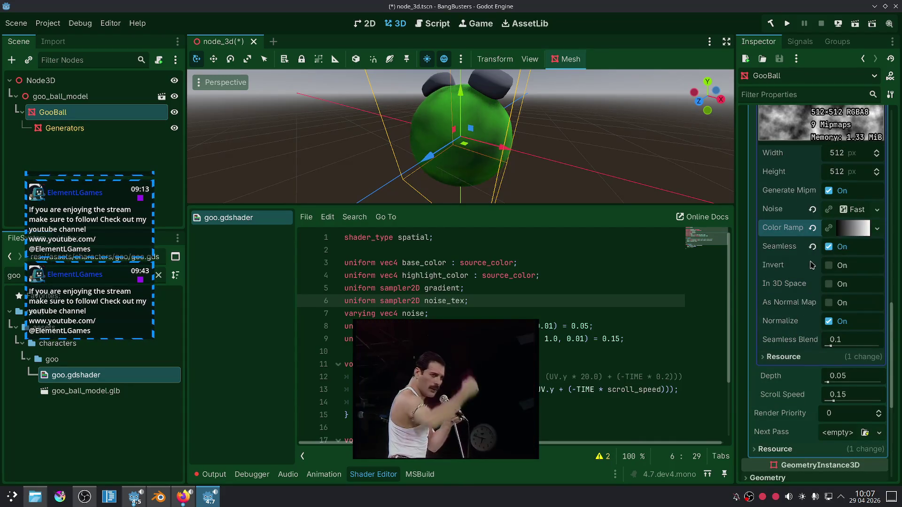
left_click(853, 276)
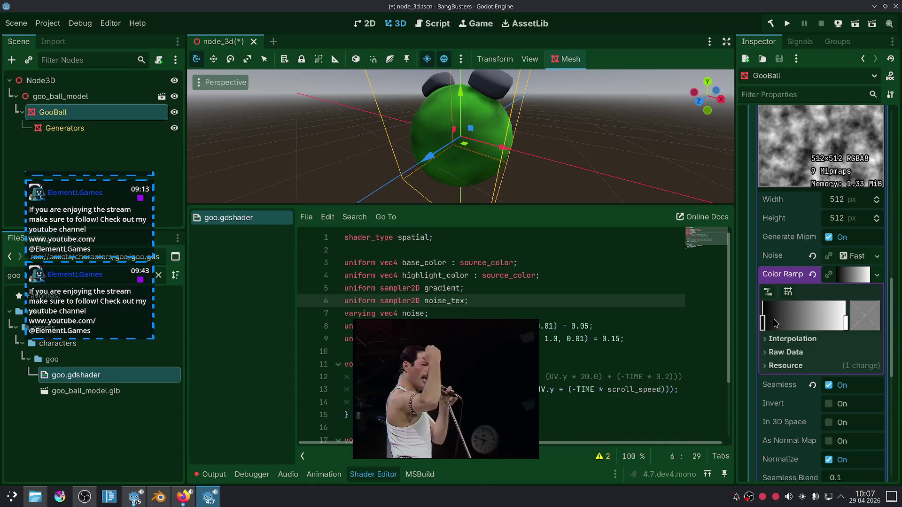
mouse_move(764, 321)
left_mouse_down()
mouse_move(817, 321)
mouse_move(764, 321)
left_mouse_up()
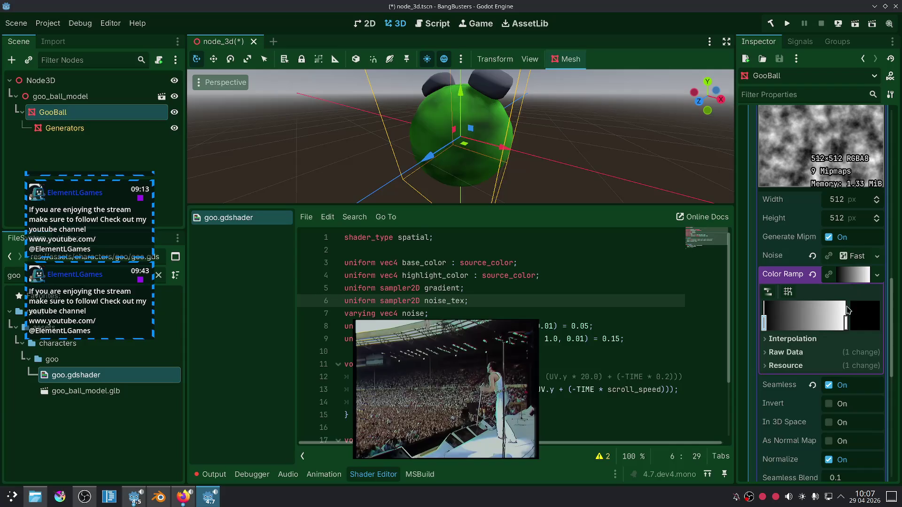
Enable domain warp on the FastNoiseLite noise with amplitude raised to 30.24.
left_click(852, 256)
left_click(832, 354)
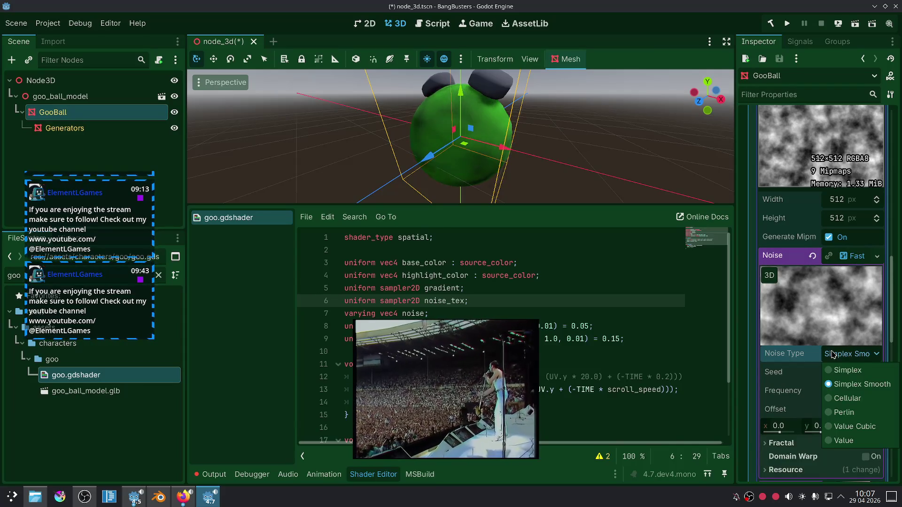
scroll(793, 299, "down", 5)
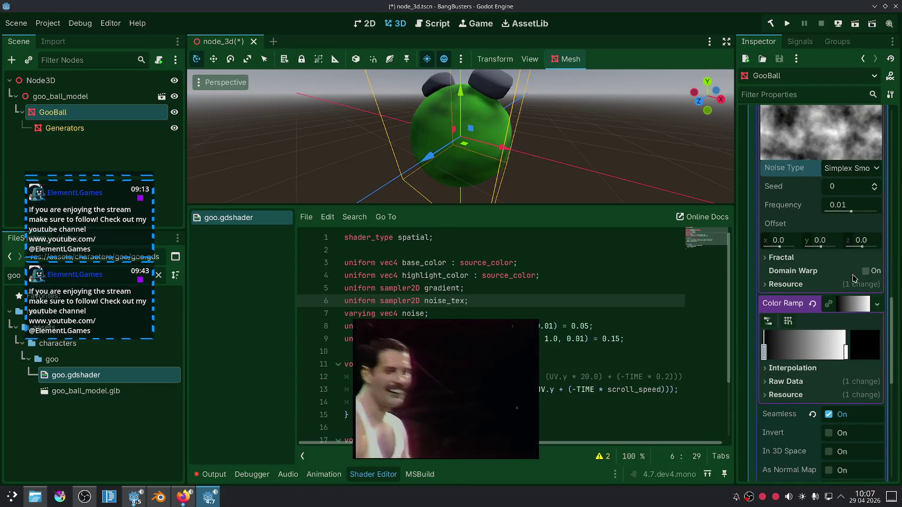
left_click(865, 271)
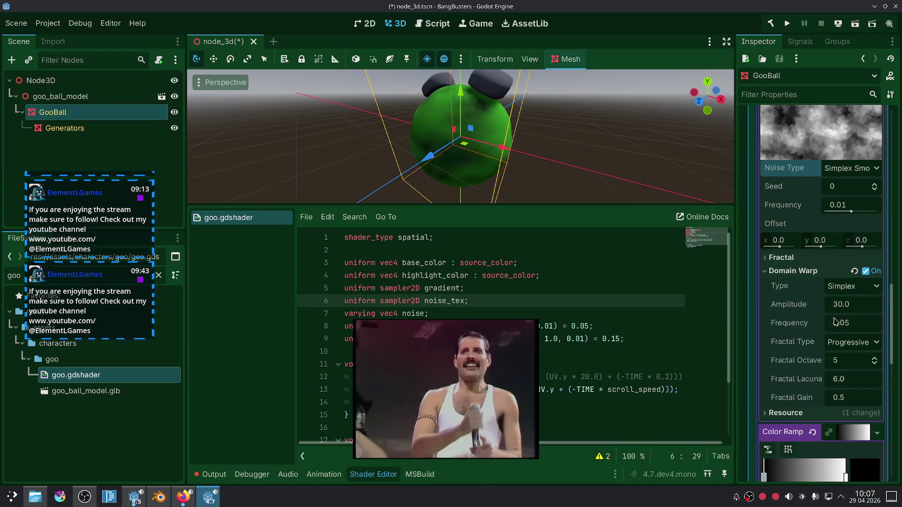
left_click_drag(843, 305, 847, 305)
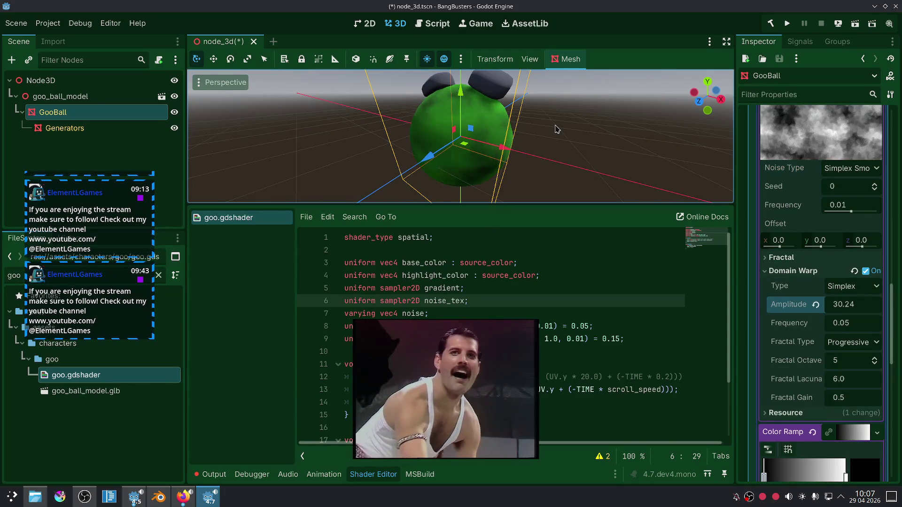
left_click(519, 292)
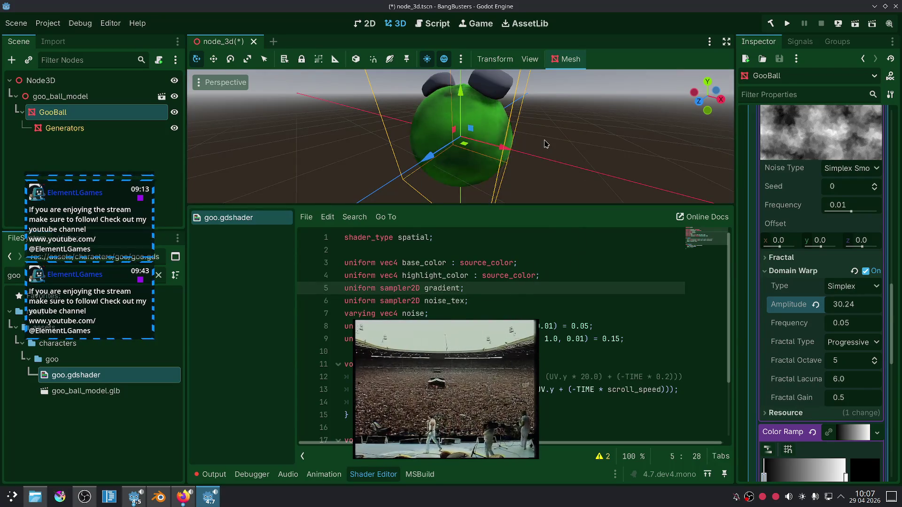
scroll(578, 175, "up", 5)
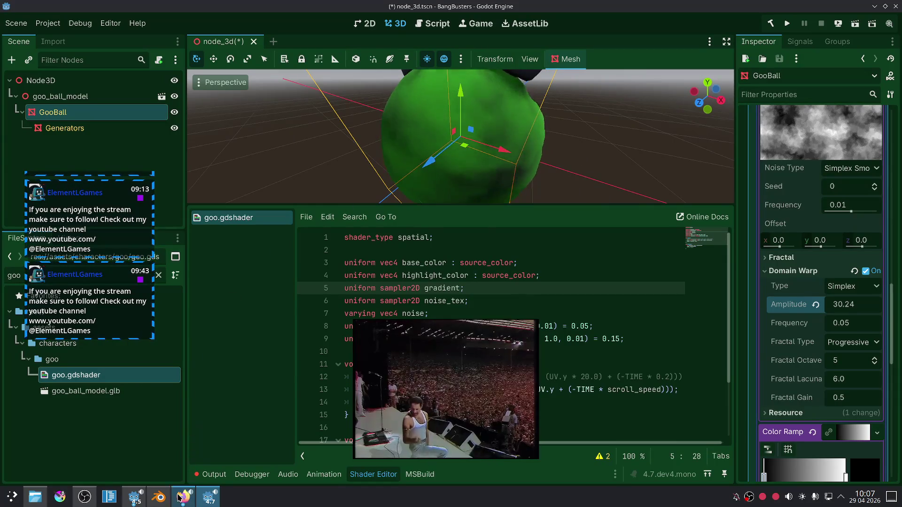
key("alt+Tab")
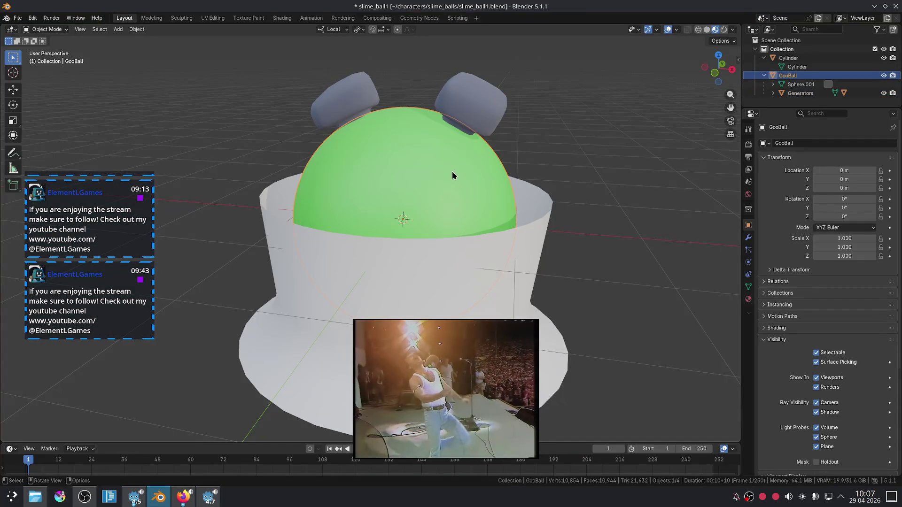
Recalculate the GooBall mesh's normals in Edit Mode, then return to Object Mode.
key("Tab")
mouse_move(452, 175)
left_mouse_down()
mouse_move(471, 220)
mouse_move(493, 97)
left_mouse_up()
scroll(474, 202, "up", 5)
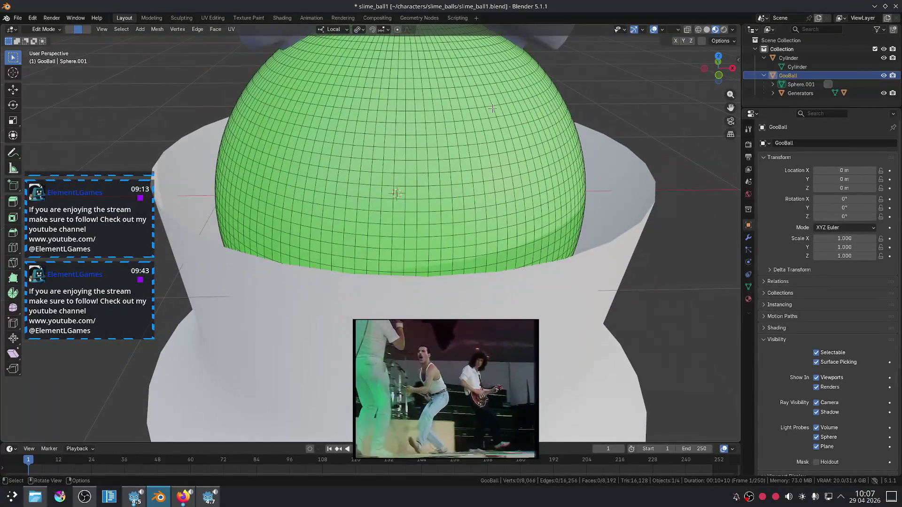
key("Tab")
key("Tab")
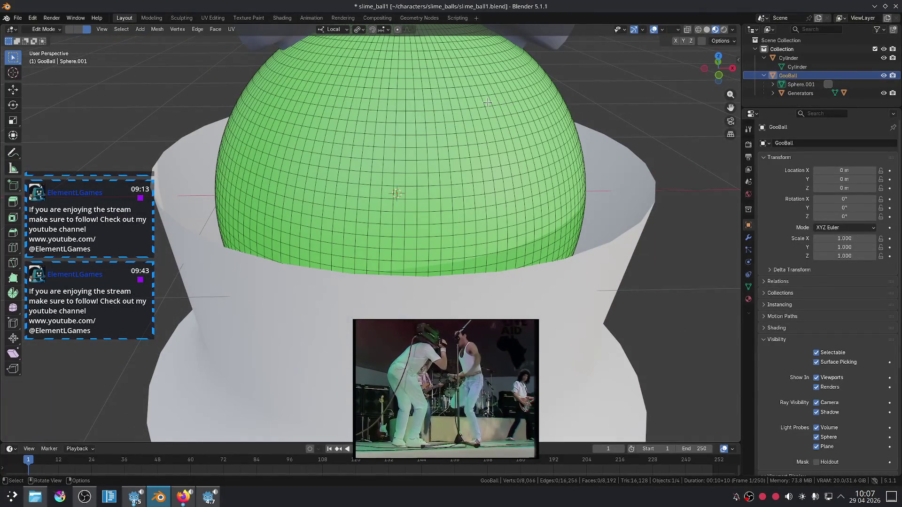
key("Tab")
scroll(566, 130, "down", 1)
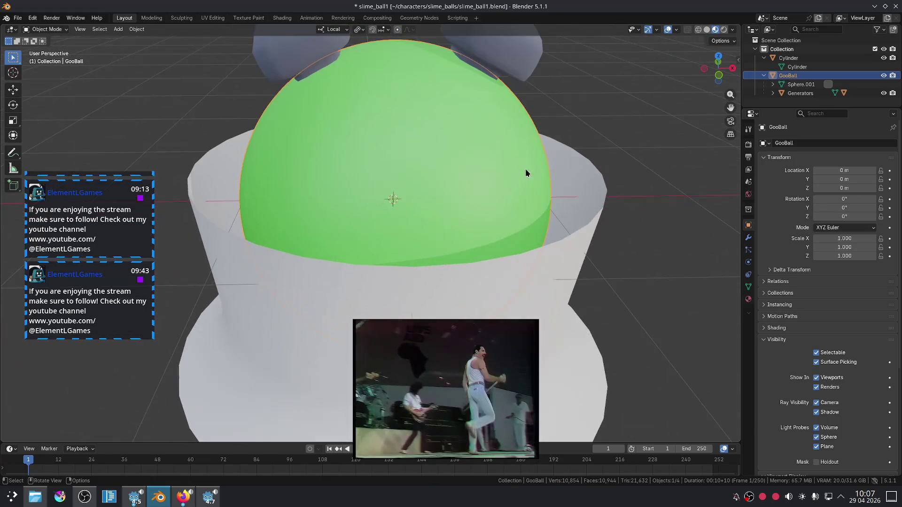
left_click(200, 505)
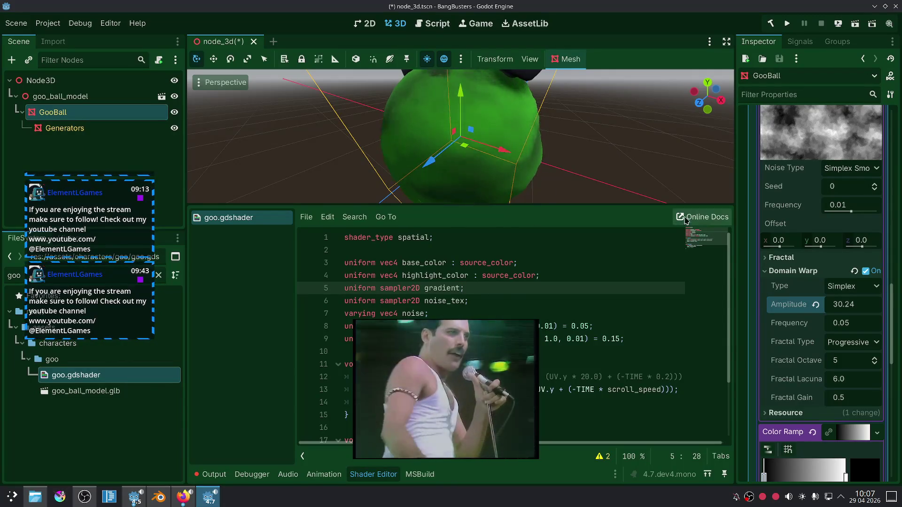
Reset the domain warp amplitude to 30.0 and turn domain warp off.
left_click(815, 305)
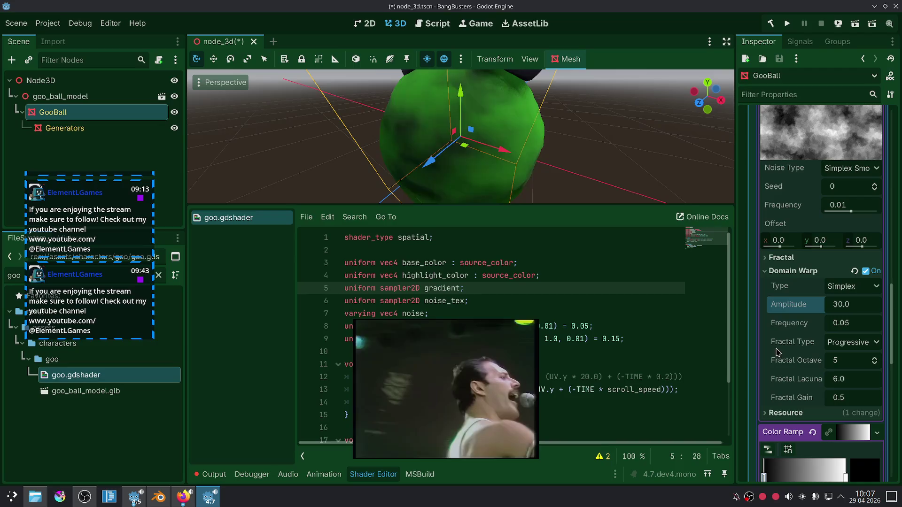
left_click(866, 271)
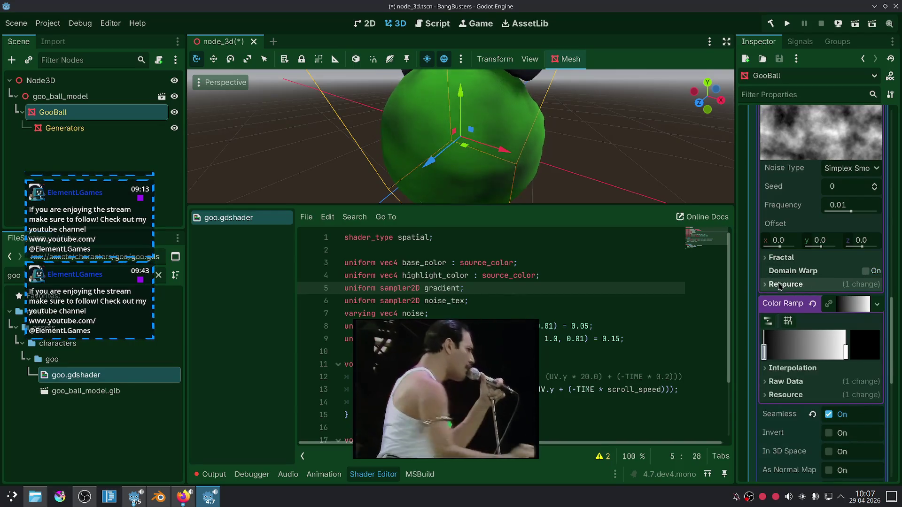
left_click(811, 286)
scroll(813, 290, "up", 4)
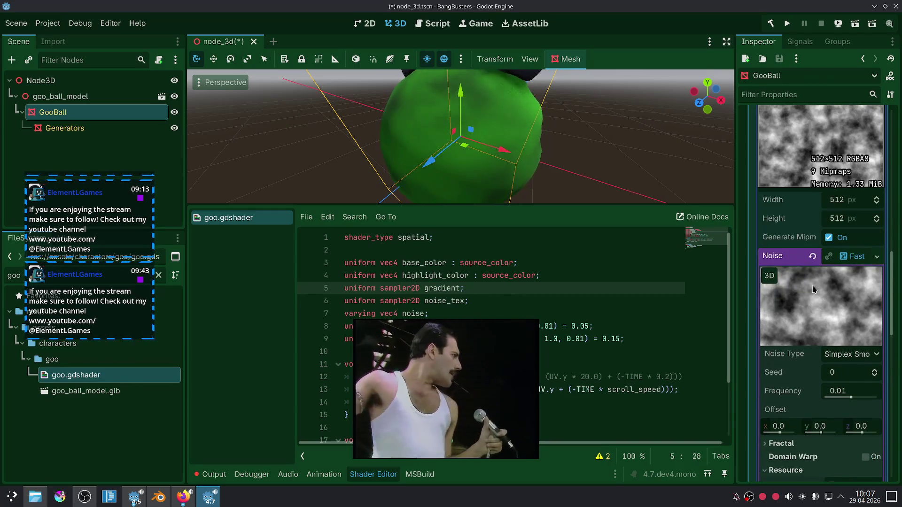
left_click(857, 261)
Try a 1024×1024 size for the noise texture.
left_click(852, 204)
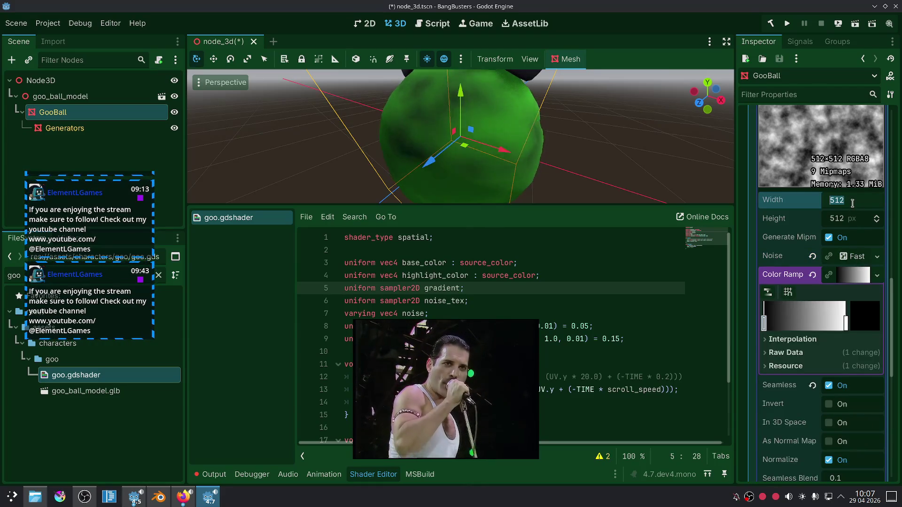
type("1024")
left_click(855, 218)
type("1024")
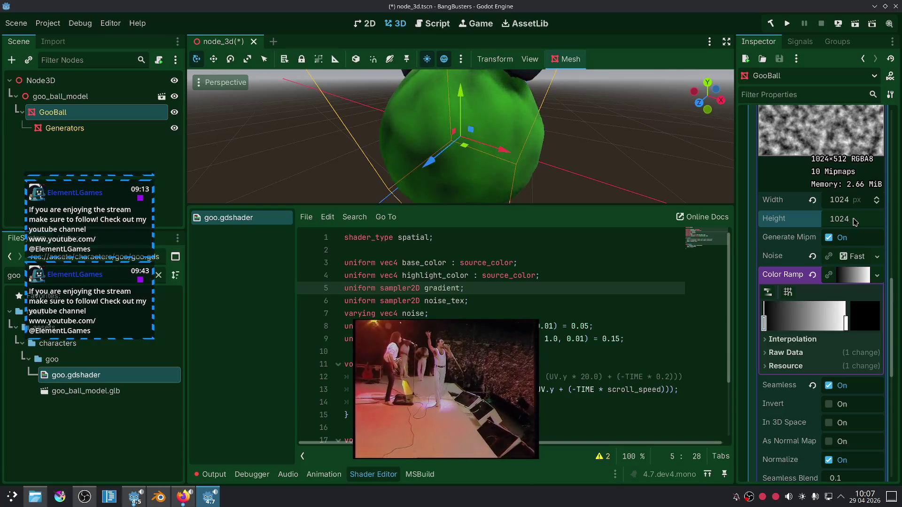
key("Return")
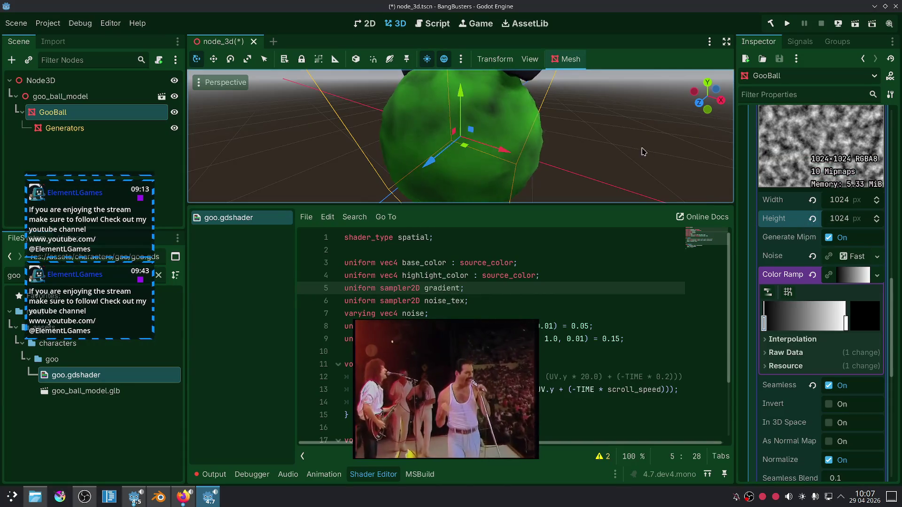
left_click_drag(617, 139, 604, 168)
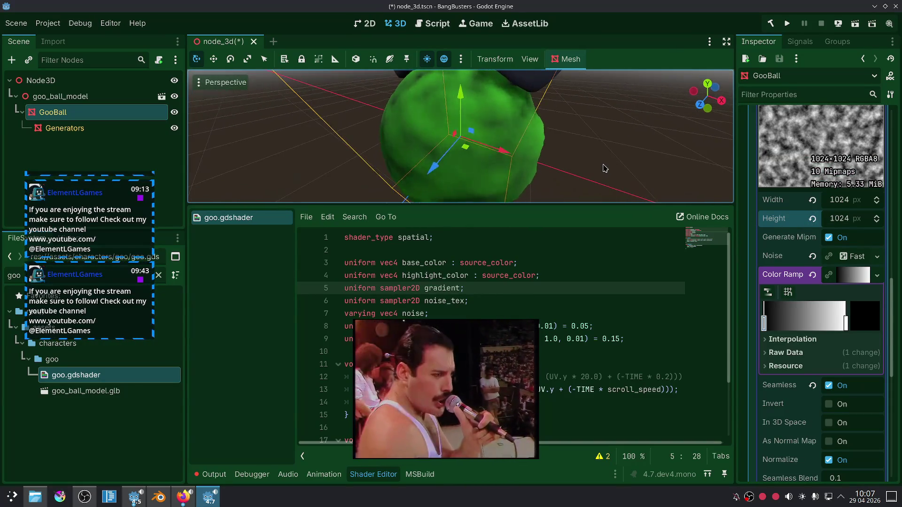
Try a 2048 noise texture size, then revert width and height to 512.
left_click(855, 208)
type("2048")
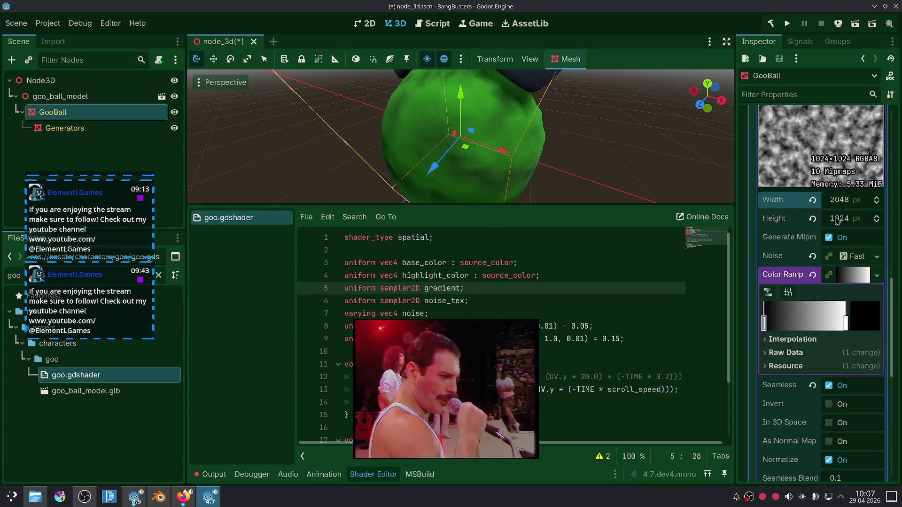
left_click(850, 220)
type("2048")
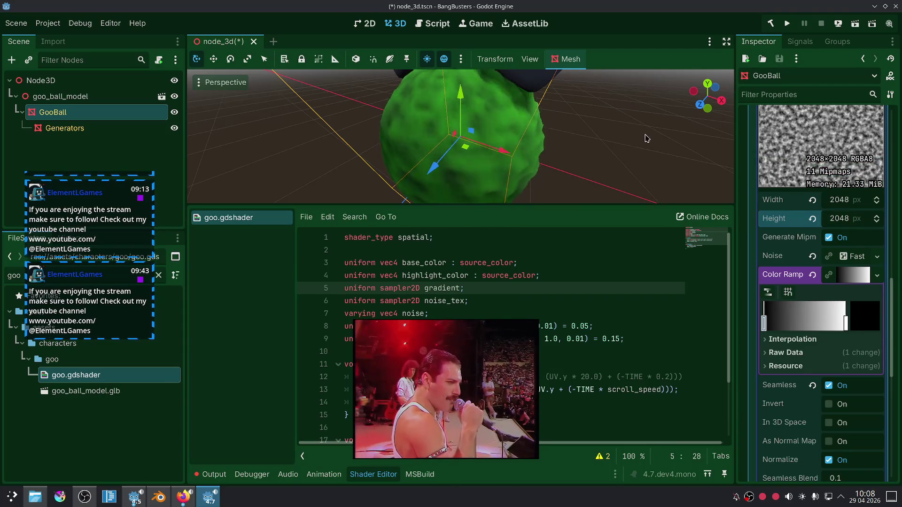
left_click_drag(641, 136, 652, 124)
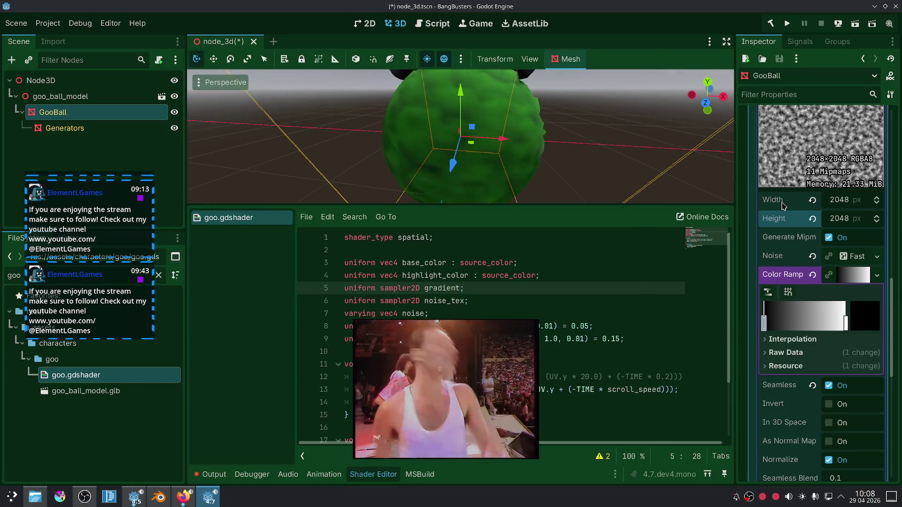
left_click(812, 200)
left_click(812, 218)
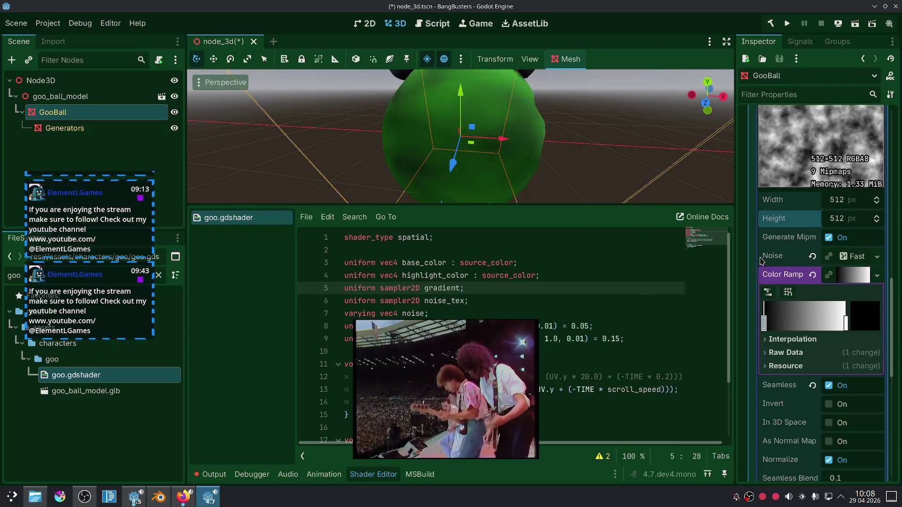
Review the color ramp interpolation and briefly try inverting the noise texture.
left_click(792, 339)
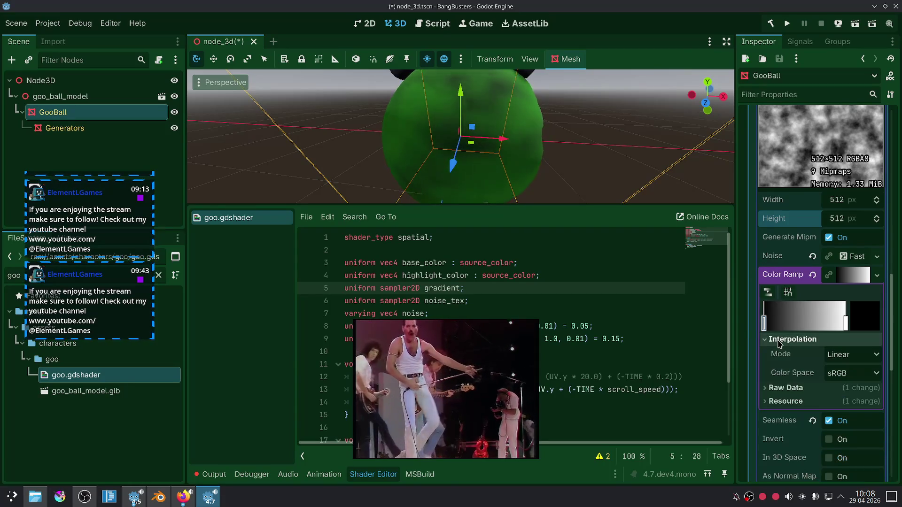
left_click(792, 339)
left_click(854, 279)
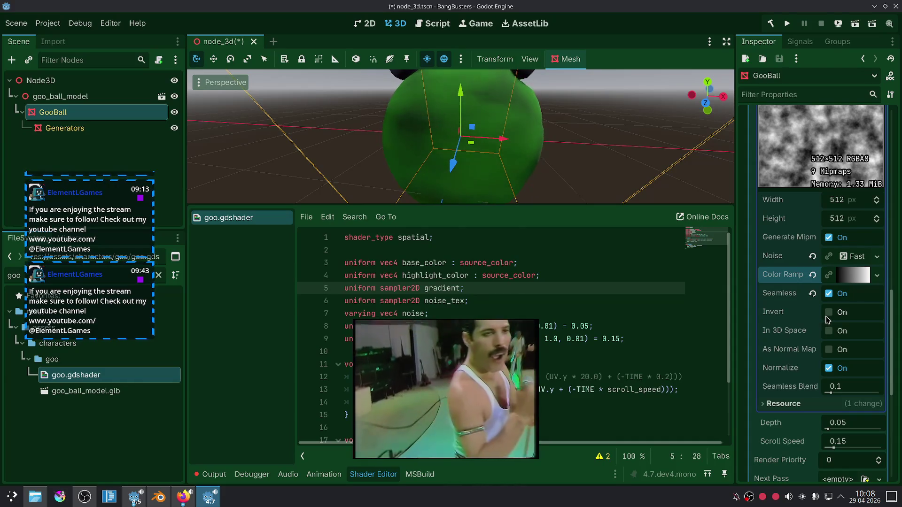
left_click(828, 312)
left_click(827, 318)
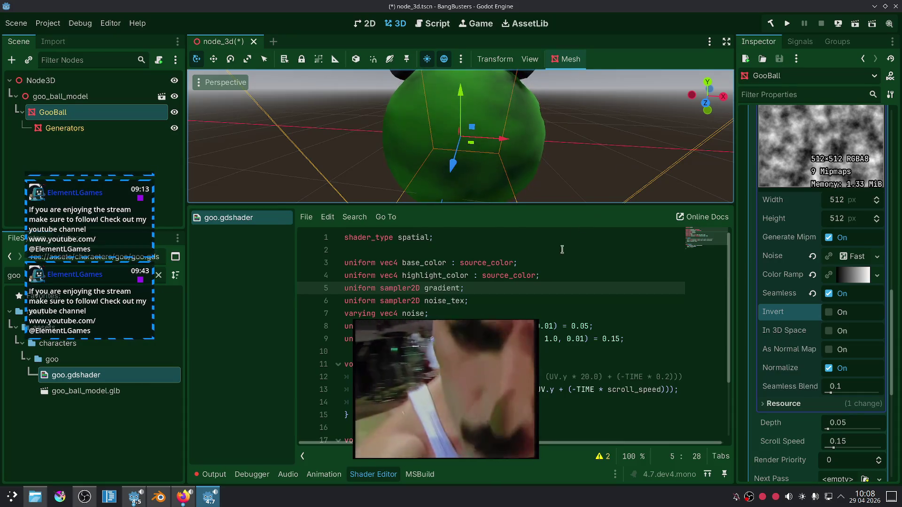
scroll(794, 330, "down", 5)
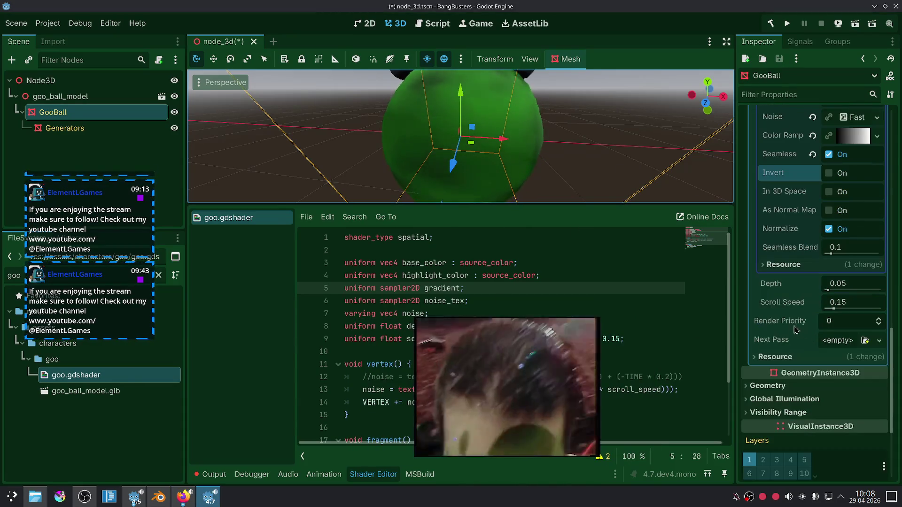
scroll(794, 329, "up", 2)
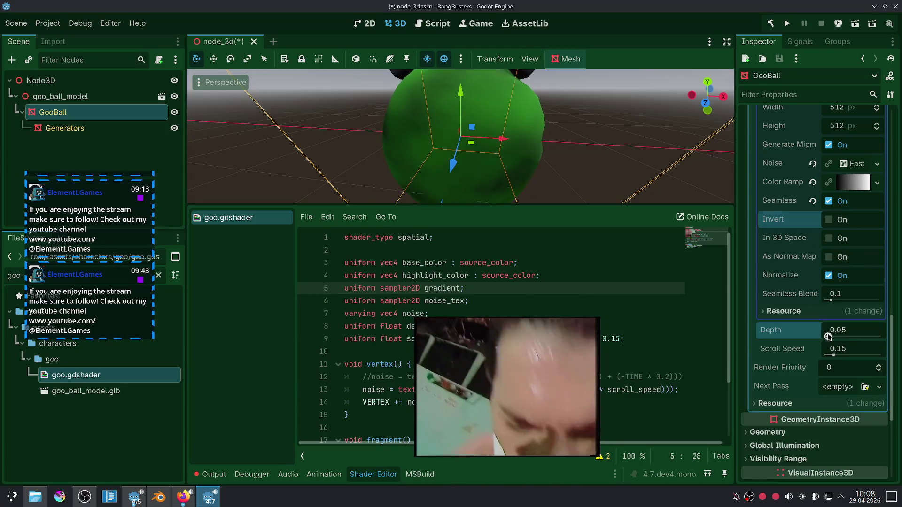
Try a larger Depth, revert it to 0.05, and set Scroll Speed to 0.23.
left_click_drag(828, 336, 832, 335)
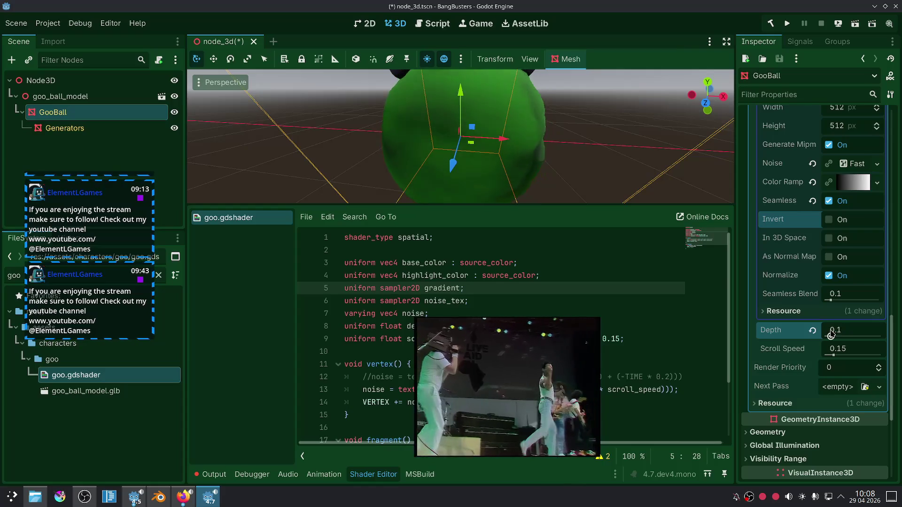
scroll(606, 151, "down", 4)
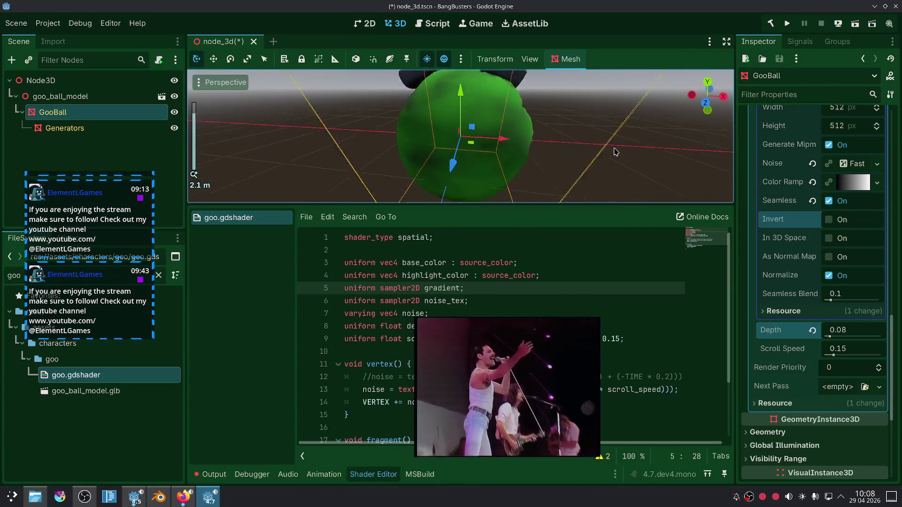
scroll(603, 150, "up", 4)
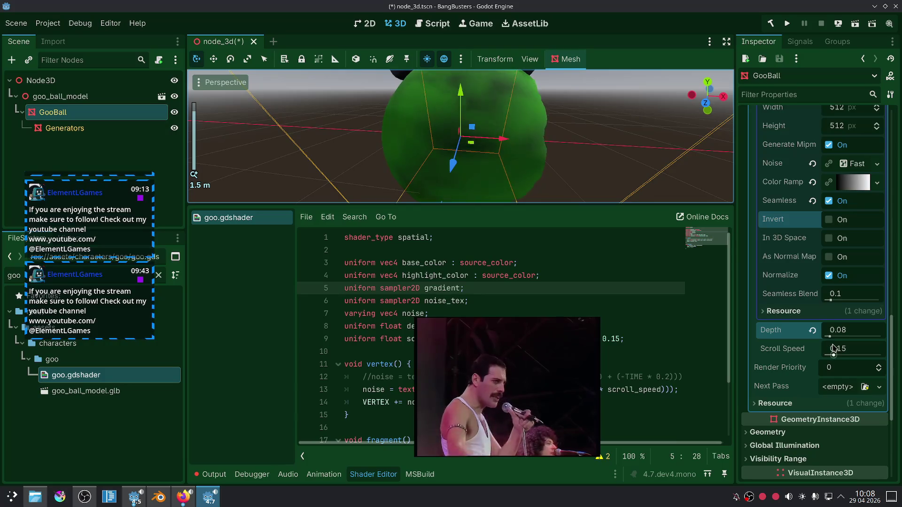
left_click(812, 330)
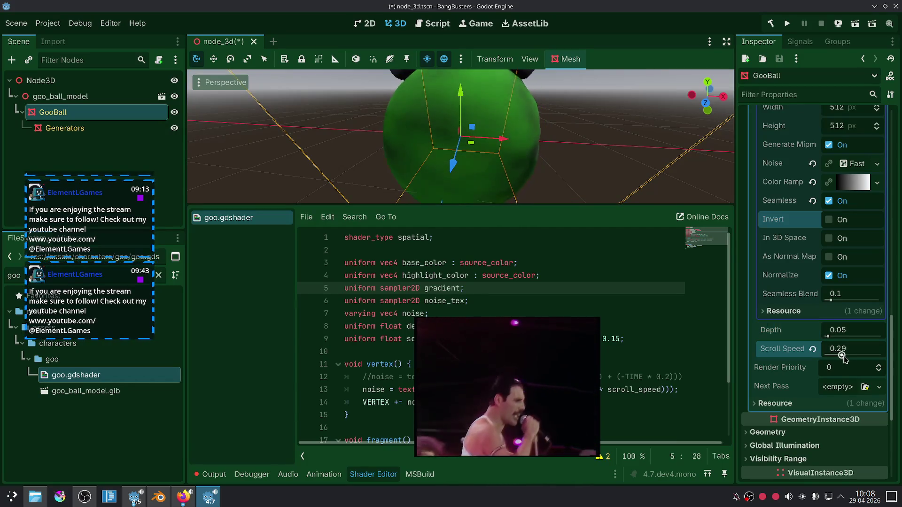
left_click_drag(840, 357, 838, 356)
Add a new line below shader_type spatial in goo.gdshader.
left_click(427, 237)
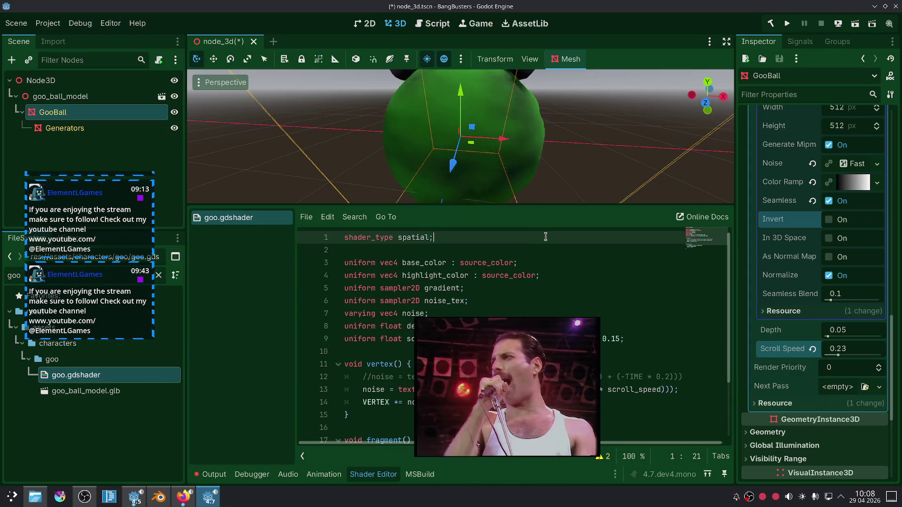
key("Return")
type("s")
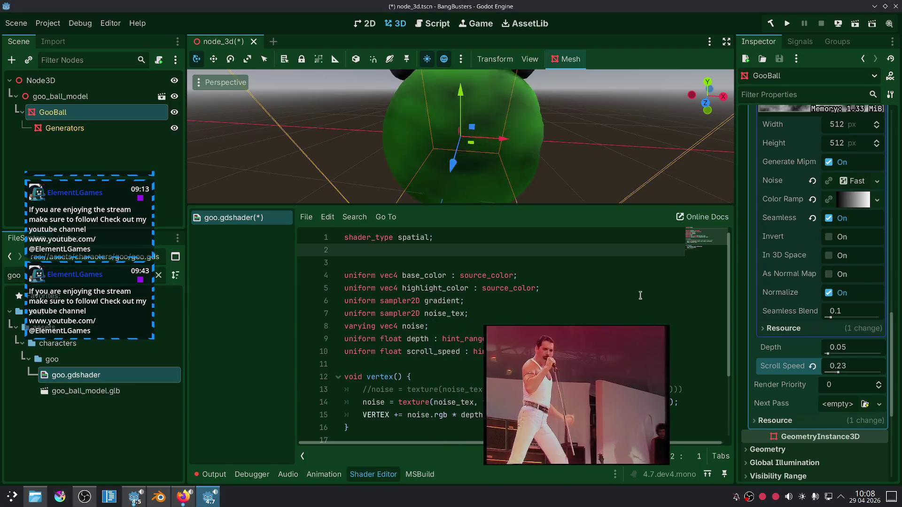
left_click(183, 496)
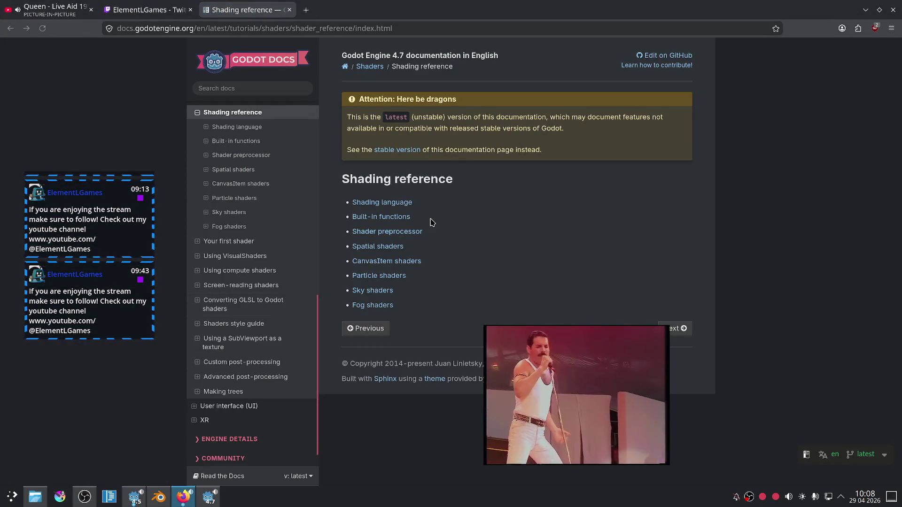
Skim the shader Built-in functions docs page and return to the Shading reference index.
left_click(381, 217)
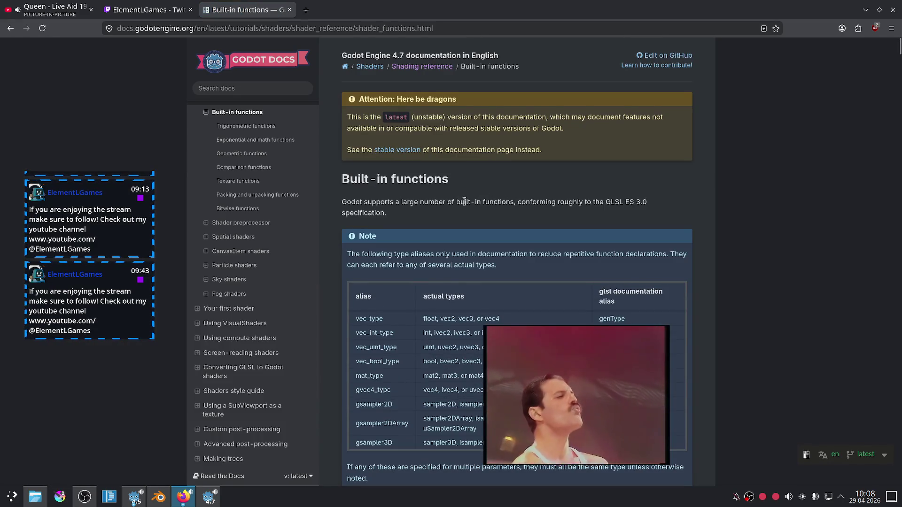
scroll(464, 202, "down", 10)
scroll(464, 204, "down", 15)
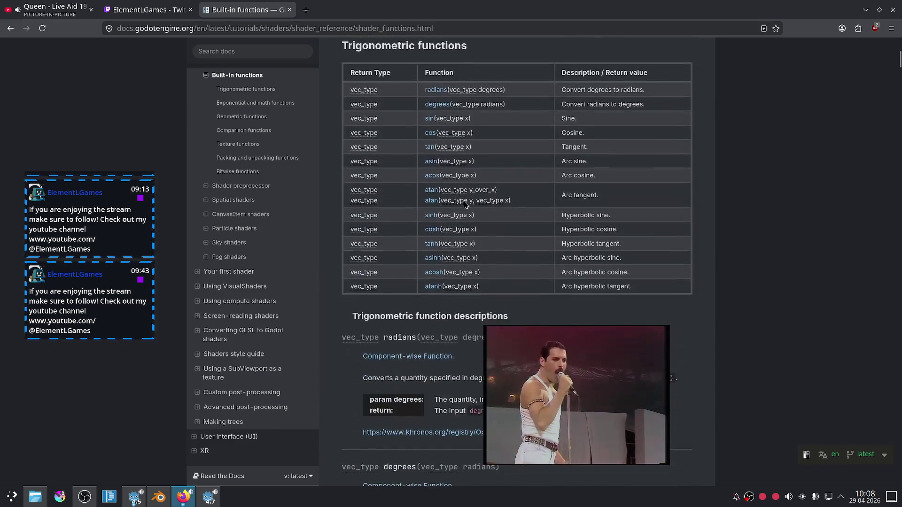
scroll(449, 190, "down", 5)
scroll(449, 190, "up", 1)
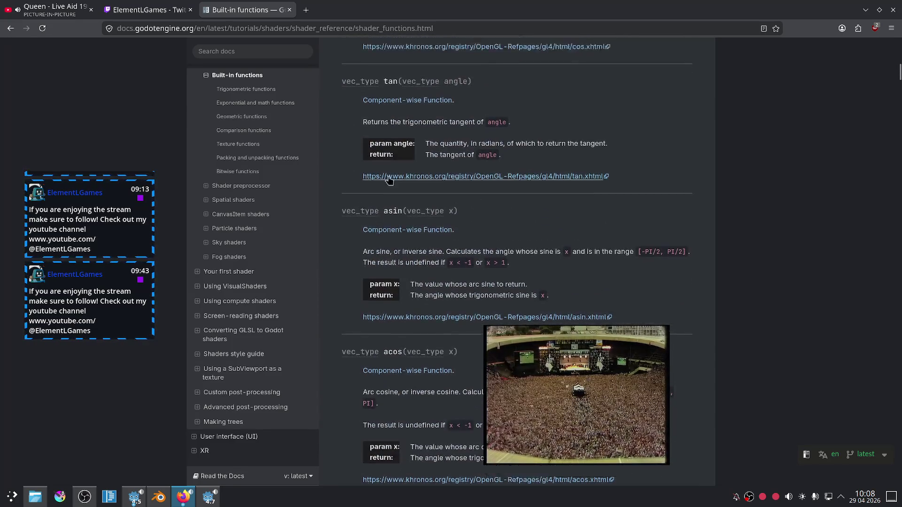
key("alt+Left")
Read the Render modes table on the Spatial shaders docs page.
left_click(400, 247)
scroll(513, 179, "down", 5)
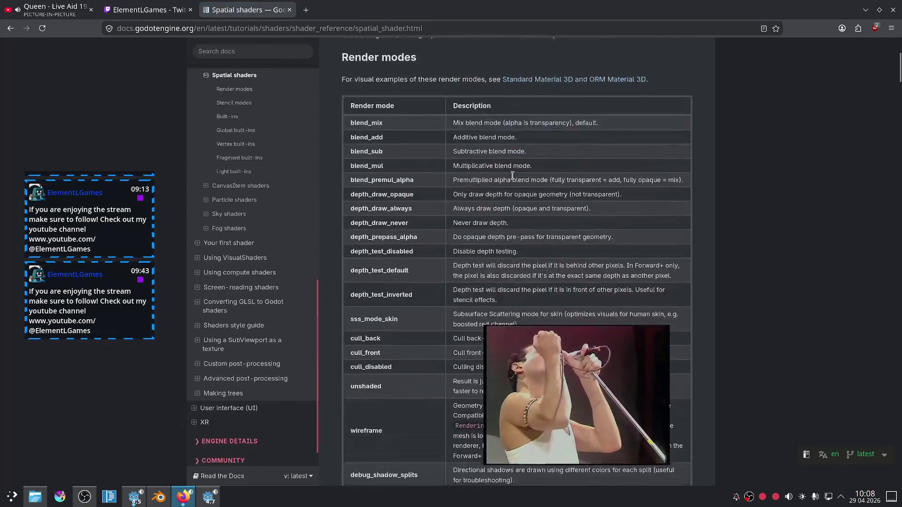
scroll(383, 59, "up", 1)
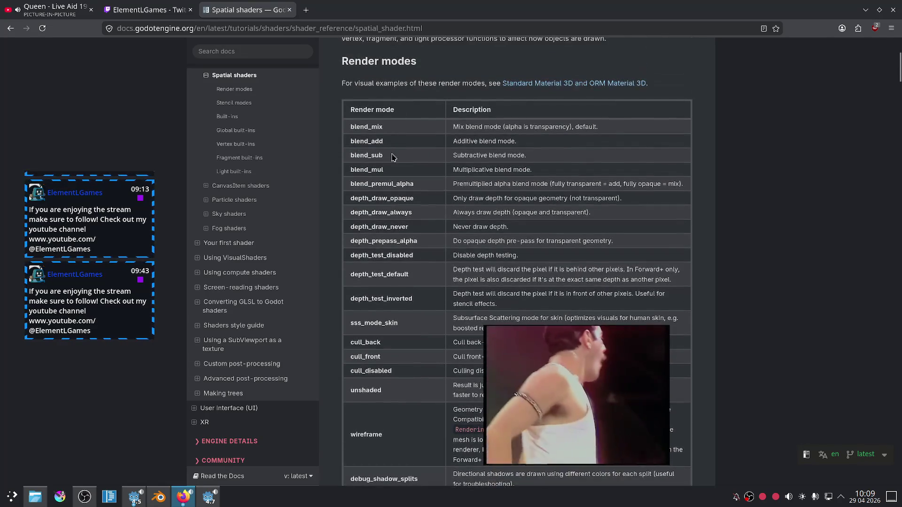
left_click(210, 496)
Add render_mode unshaded; on line 2, check the flat green ball, then return to the Spatial shaders docs.
type("e")
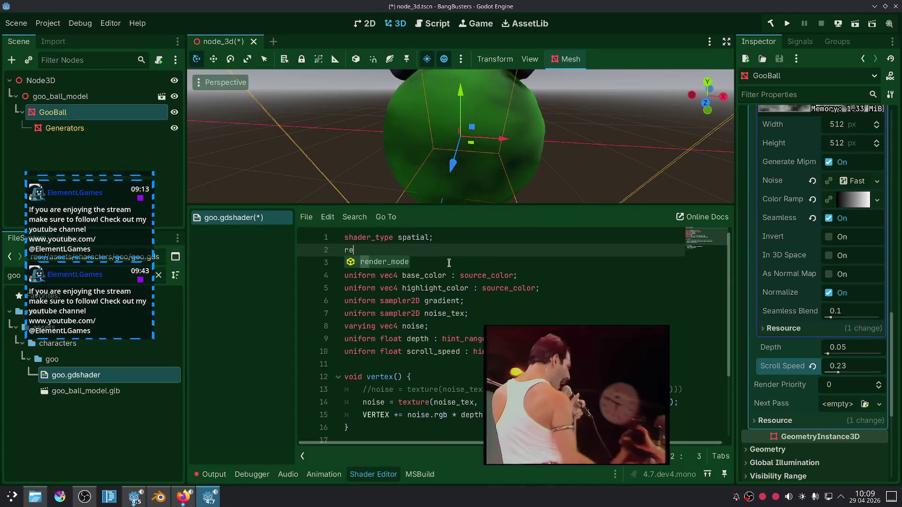
key("Return")
type("n")
key("Return")
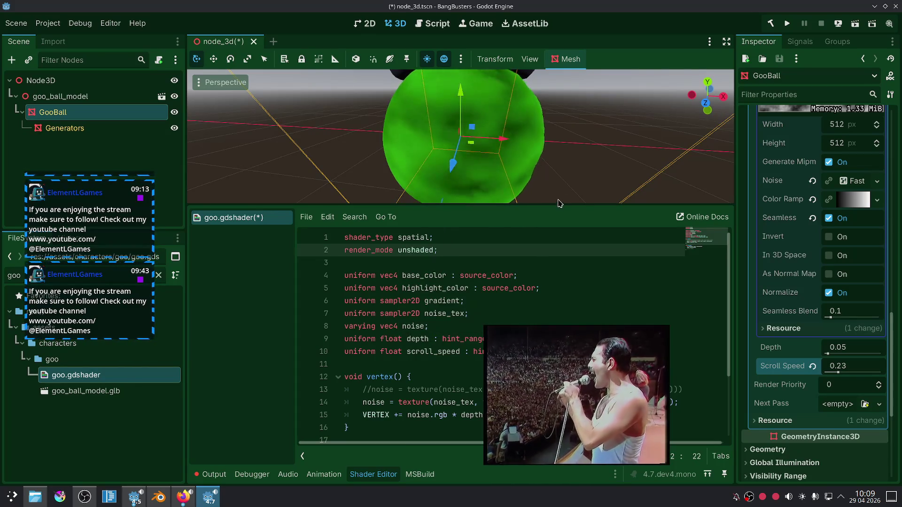
scroll(551, 171, "down", 5)
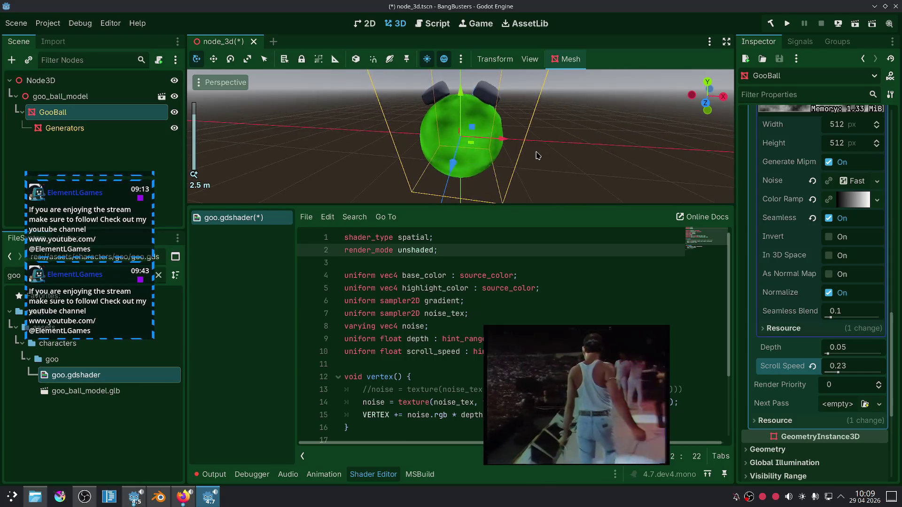
scroll(537, 156, "up", 5)
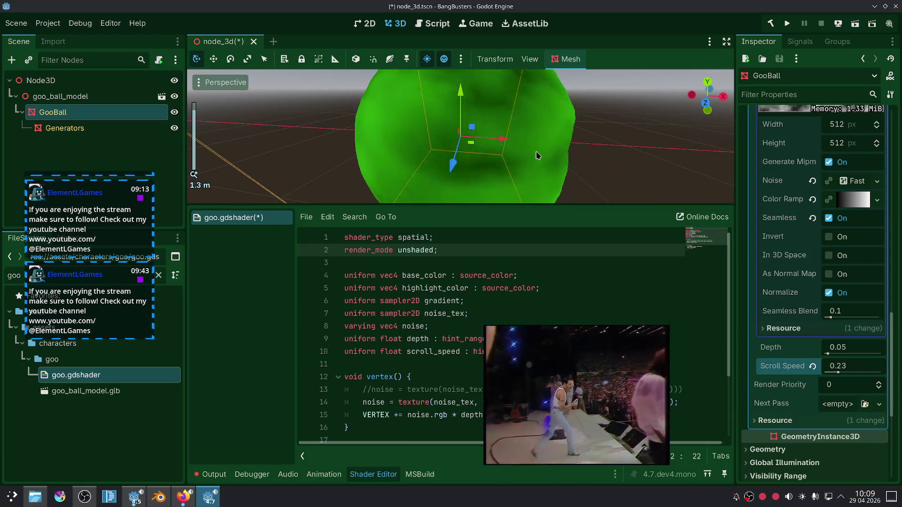
left_click(183, 501)
scroll(437, 273, "down", 5)
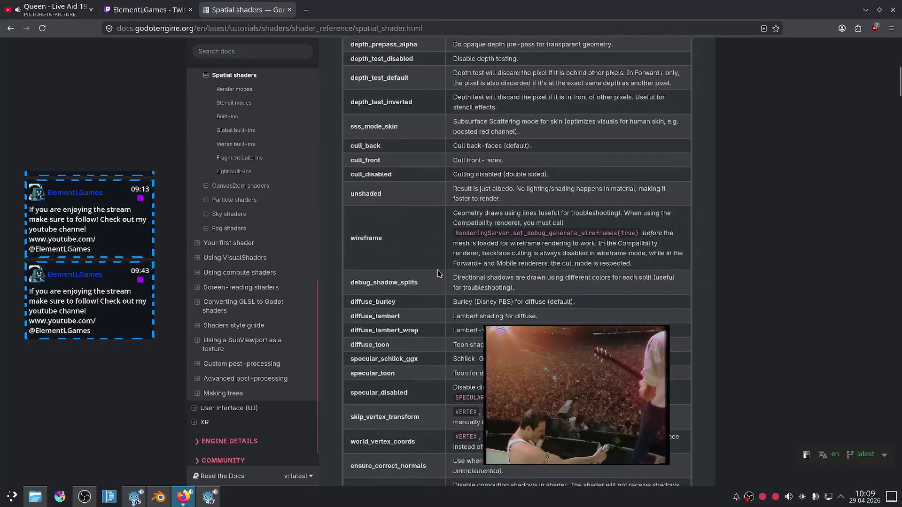
Read the spatial render modes down to the diffuse and specular rows, then return to Godot.
scroll(445, 246, "down", 3)
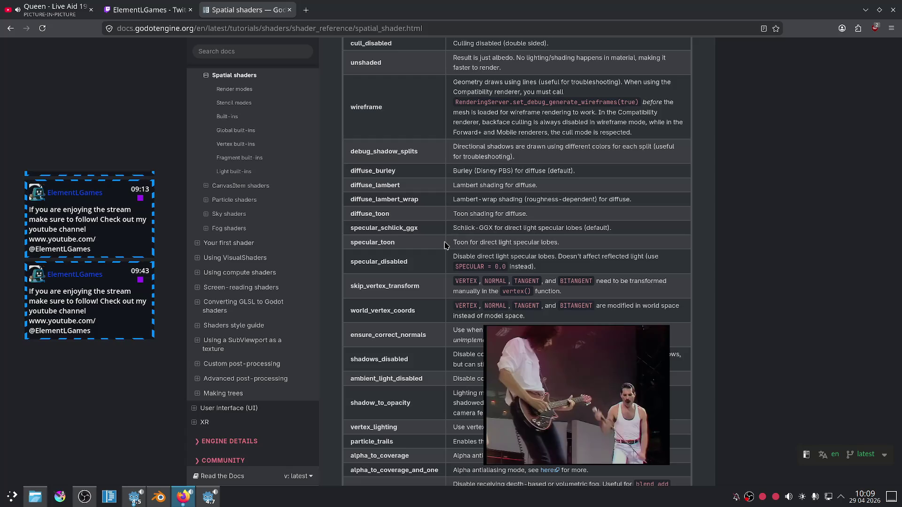
left_click(208, 496)
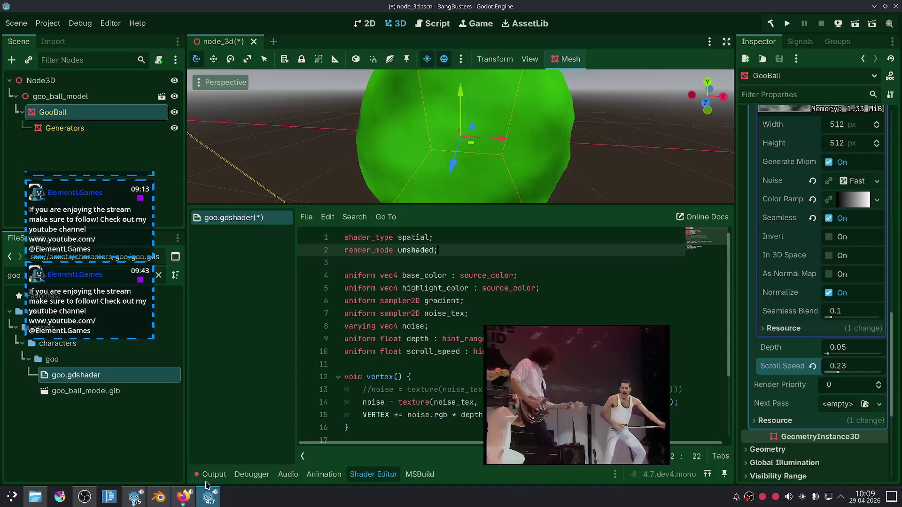
Add diffuse_toon as a second render mode and orbit to inspect the recompiled ball.
left_click(440, 248)
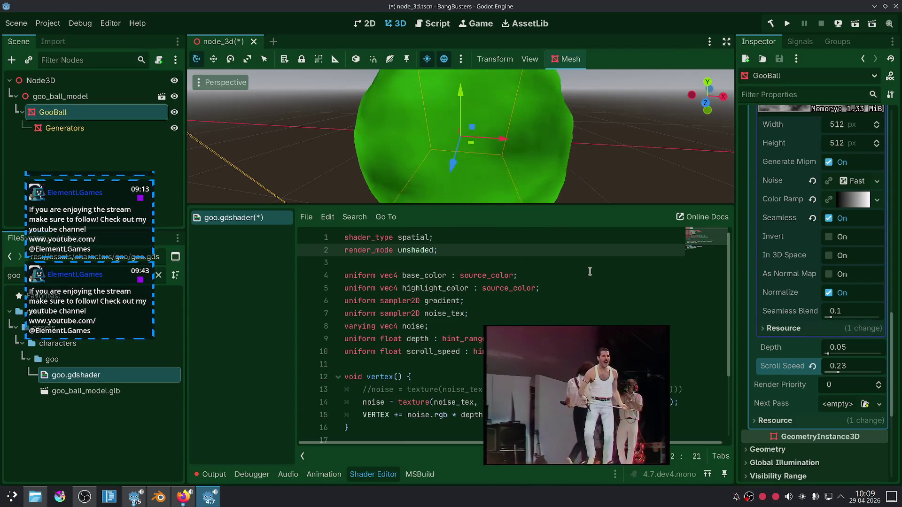
key("Left")
type(", di")
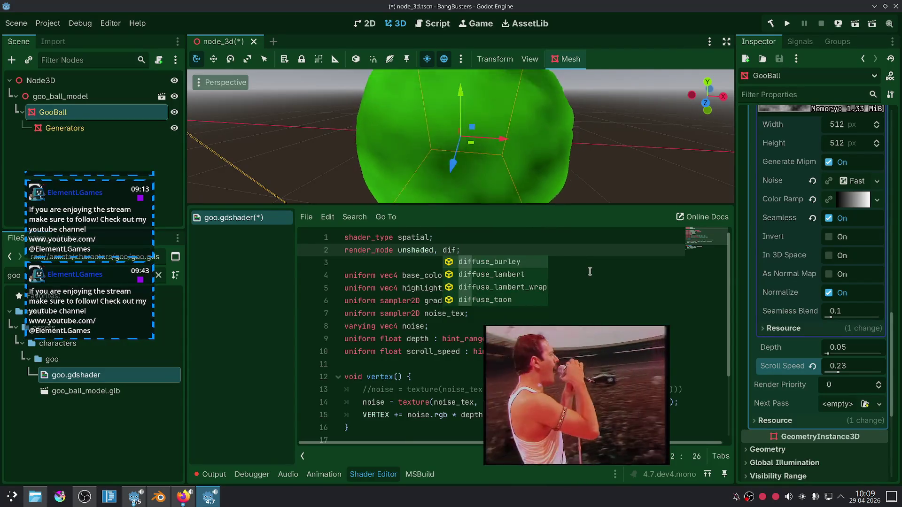
type("f")
key("Return")
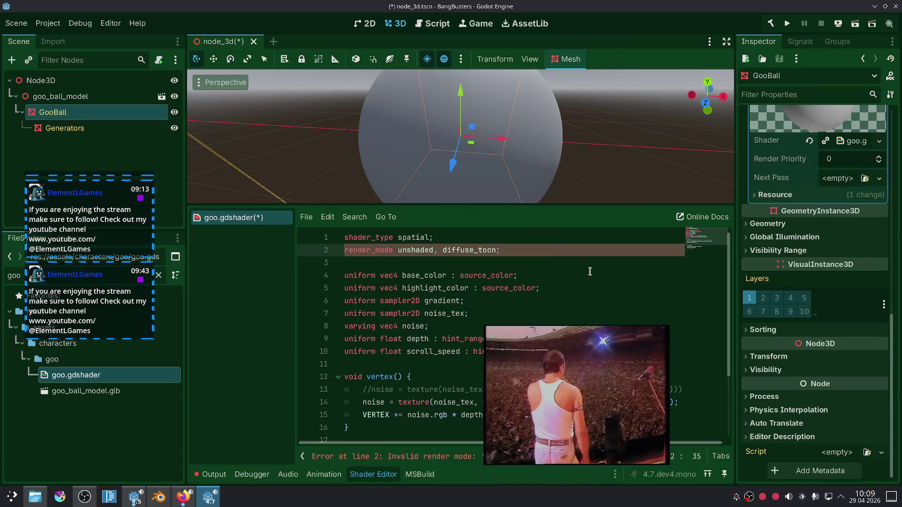
left_click(546, 263)
left_click(597, 150)
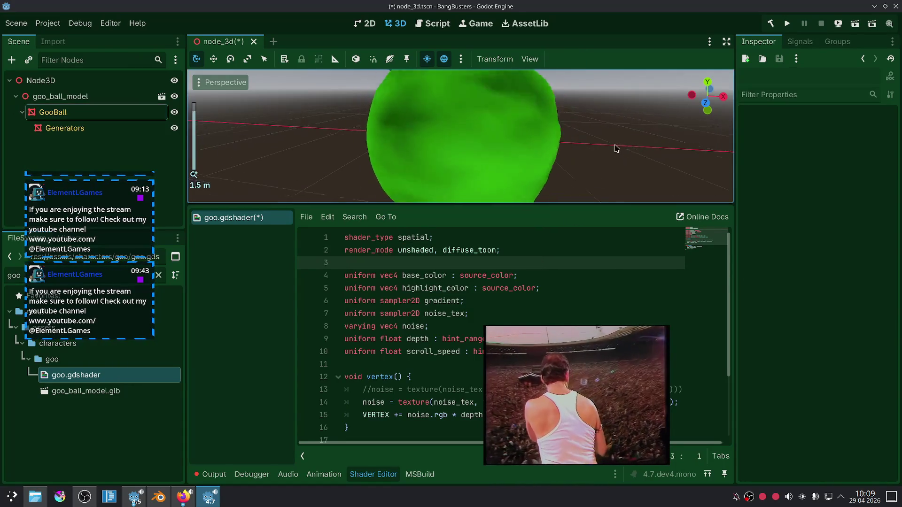
mouse_move(597, 150)
left_mouse_down()
mouse_move(574, 190)
mouse_move(590, 145)
mouse_move(601, 151)
left_mouse_up()
scroll(601, 151, "up", 2)
scroll(355, 372, "down", 2)
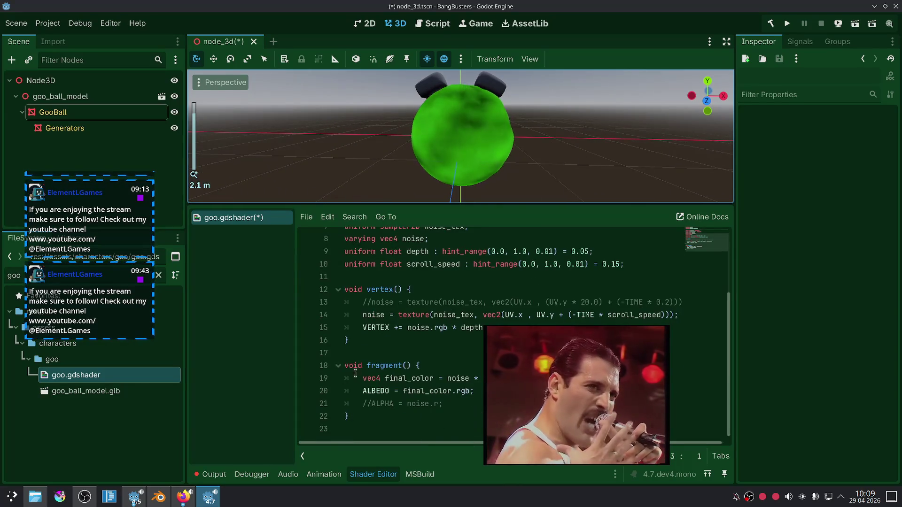
Uncomment ALPHA = noise.r on line 21, view the translucent ball, and select GooBall.
left_click(443, 403)
key("ctrl+k")
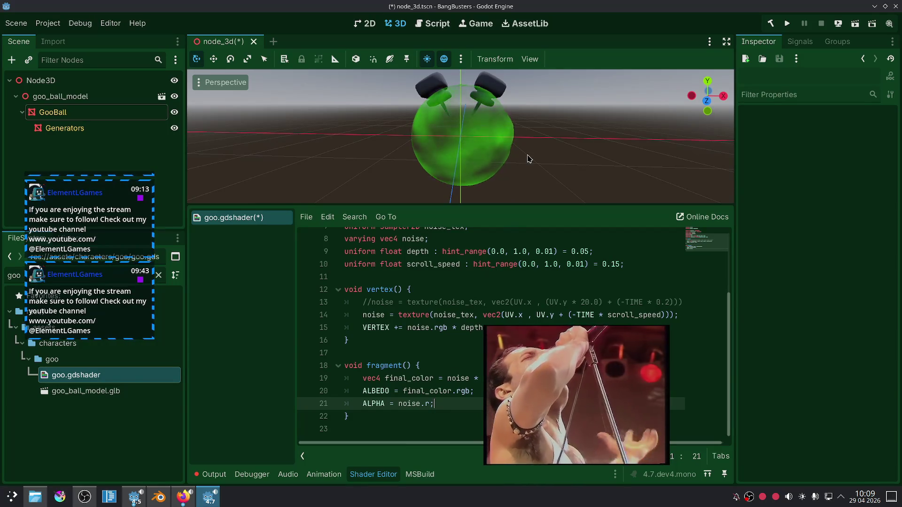
mouse_move(555, 151)
left_mouse_down()
mouse_move(536, 200)
mouse_move(554, 147)
mouse_move(564, 149)
left_mouse_up()
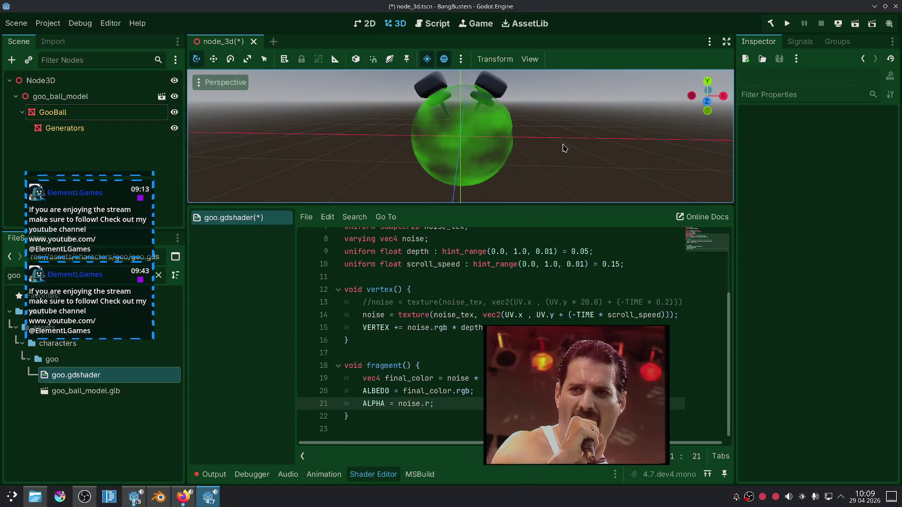
scroll(564, 149, "up", 2)
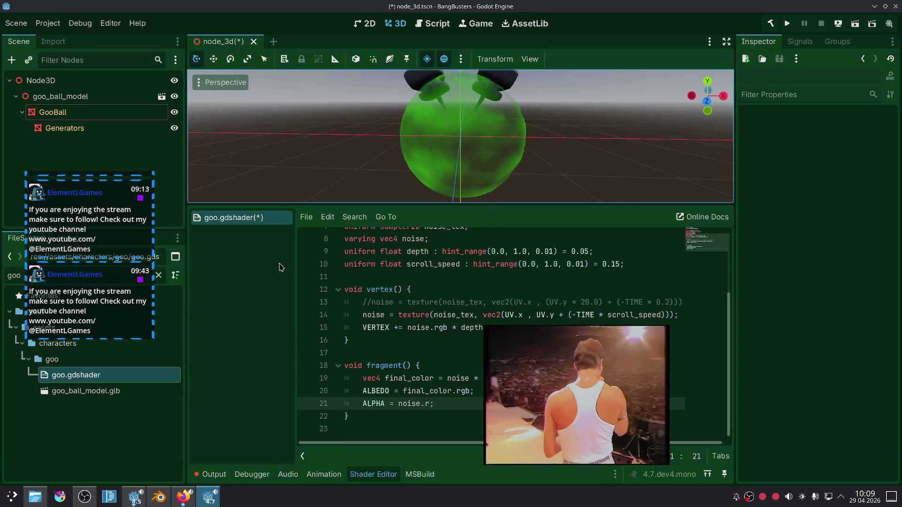
left_click(410, 141)
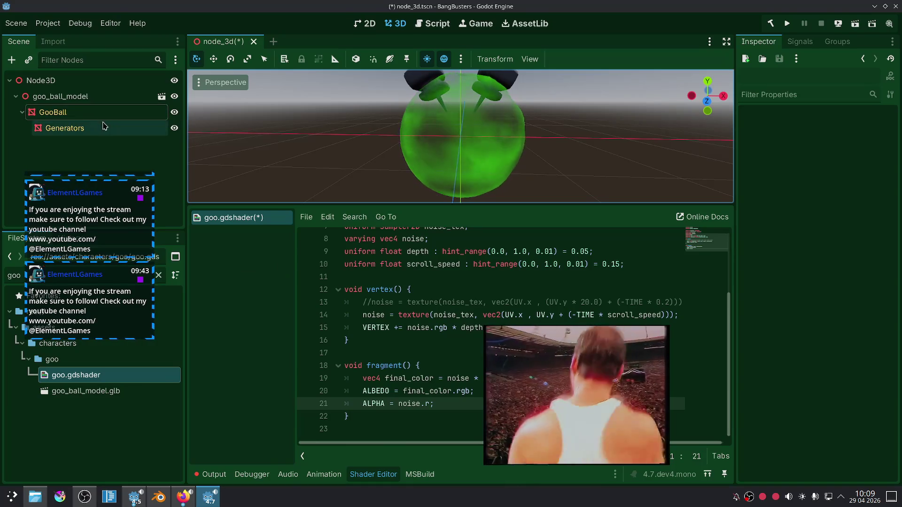
scroll(858, 322, "down", 3)
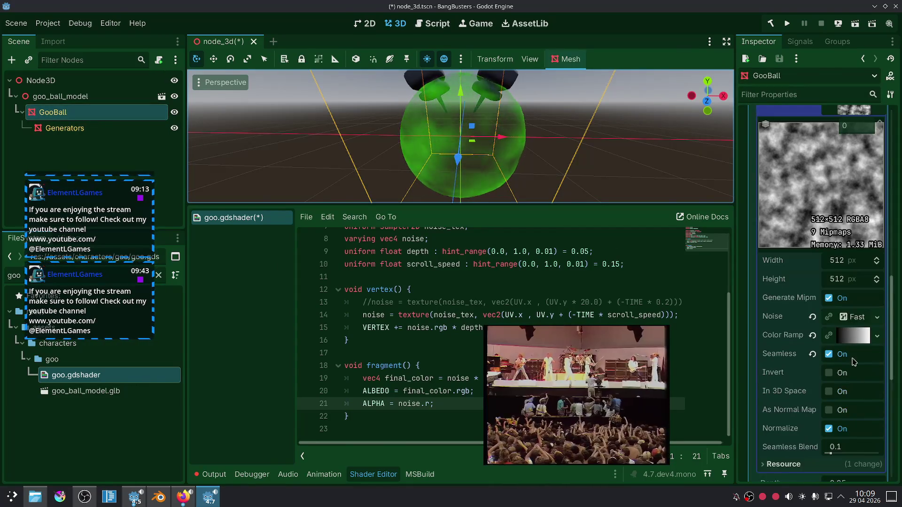
Drag the noise color ramp's black stop right to darken the noise.
left_click(854, 335)
mouse_move(765, 381)
left_mouse_down()
mouse_move(821, 385)
mouse_move(763, 383)
mouse_move(788, 376)
left_mouse_up()
scroll(845, 303, "up", 5)
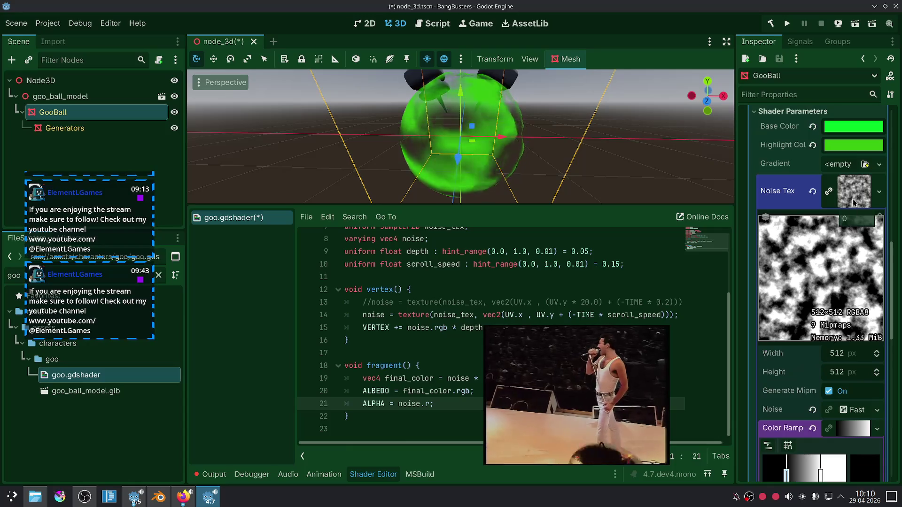
scroll(831, 322, "up", 3)
scroll(822, 310, "down", 10)
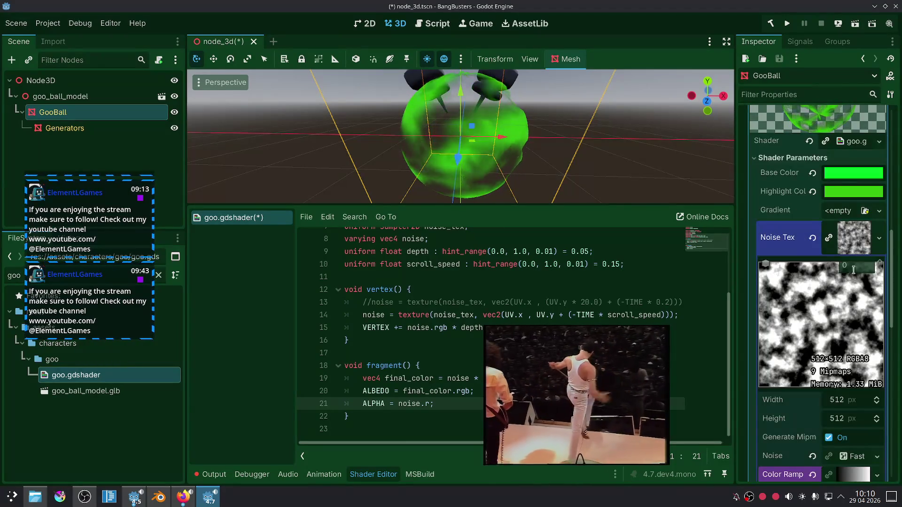
scroll(807, 244, "up", 2)
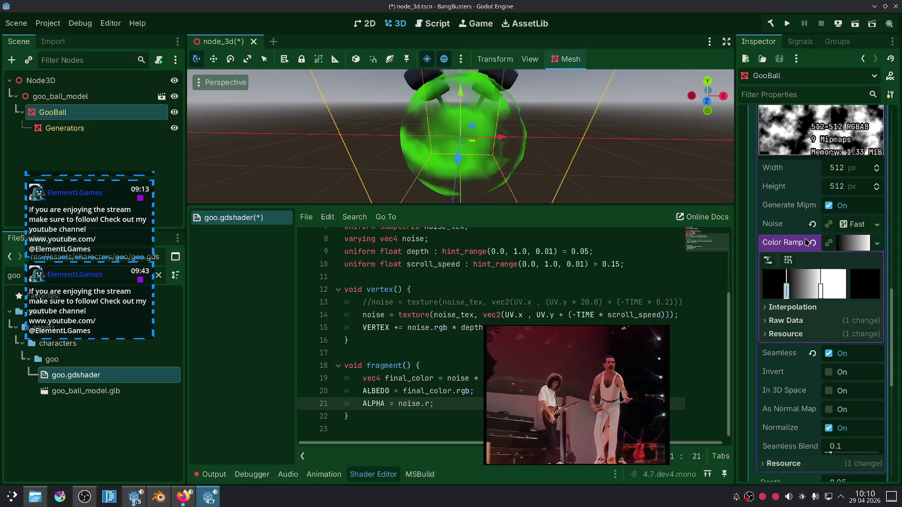
Switch the noise type to Cellular and try frequency 0.0211 before resetting it to 0.01.
left_click(861, 223)
left_click(848, 323)
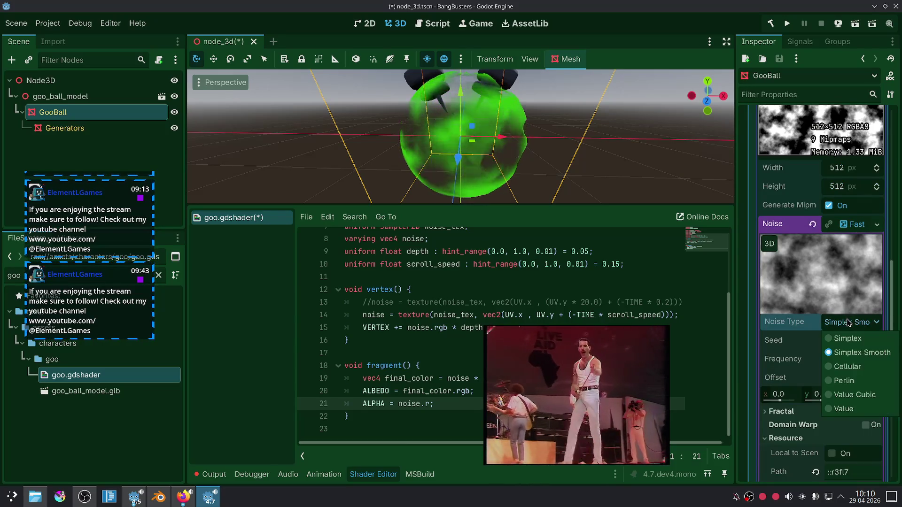
left_click(847, 366)
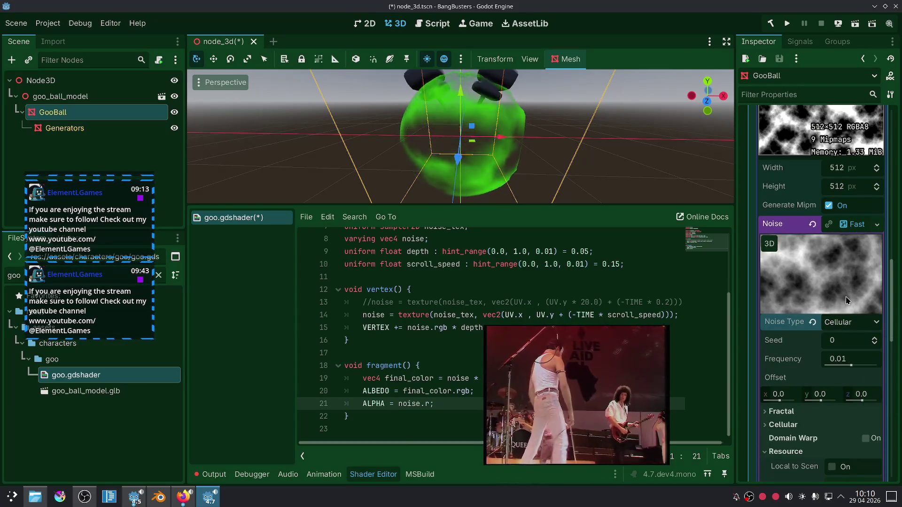
scroll(839, 343, "down", 2)
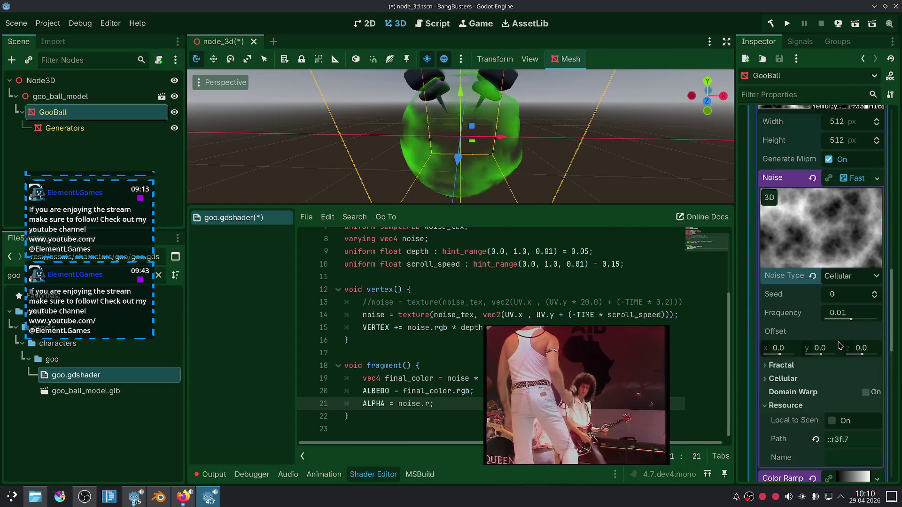
left_click_drag(840, 317, 854, 319)
left_click(812, 313)
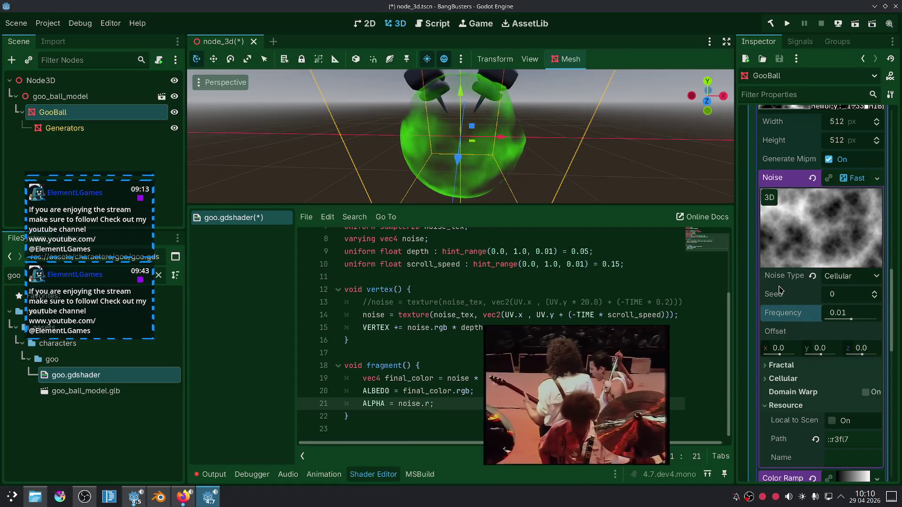
scroll(779, 300, "down", 6)
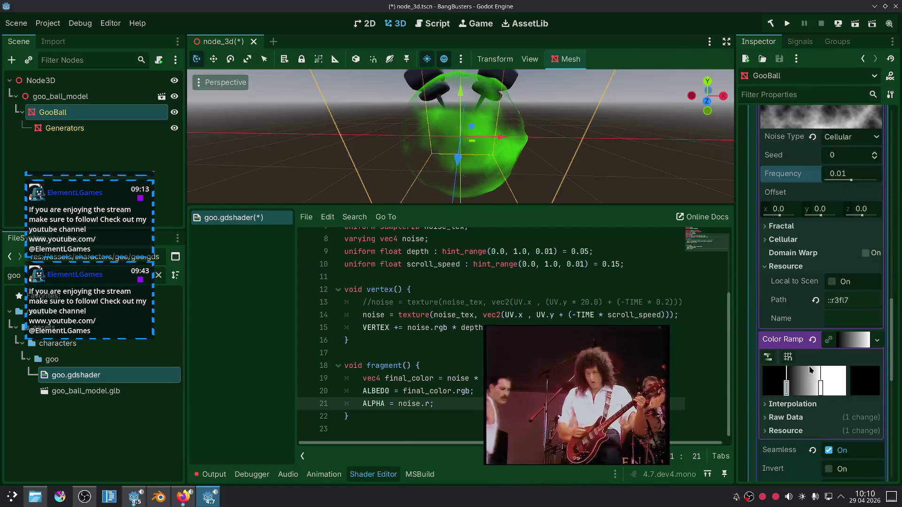
Expand and collapse the color ramp, Cellular and Fractal sections to review their settings.
left_click(851, 342)
left_click(851, 342)
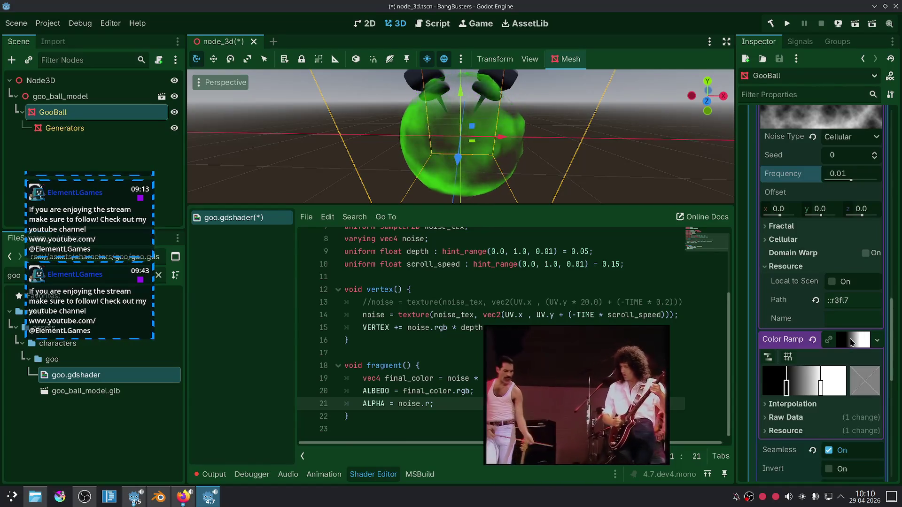
left_click(852, 339)
scroll(810, 286, "up", 2)
left_click(791, 287)
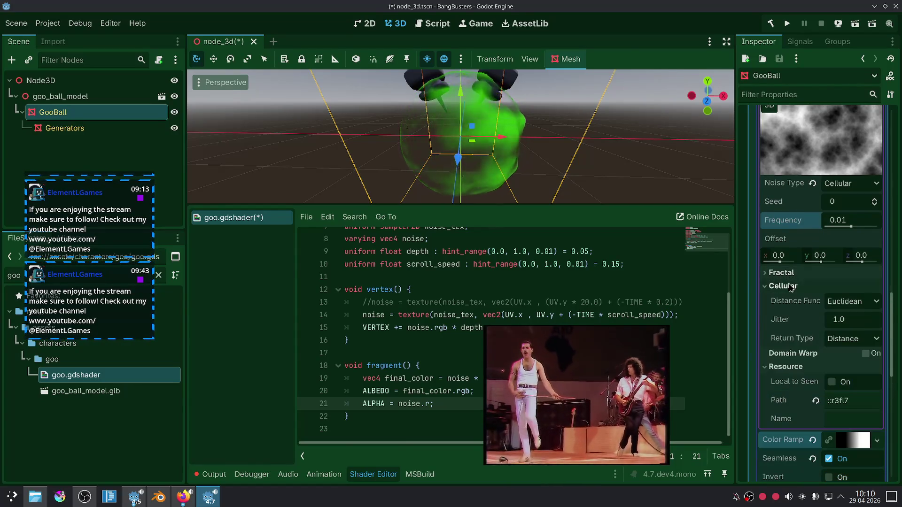
left_click(792, 286)
left_click(781, 273)
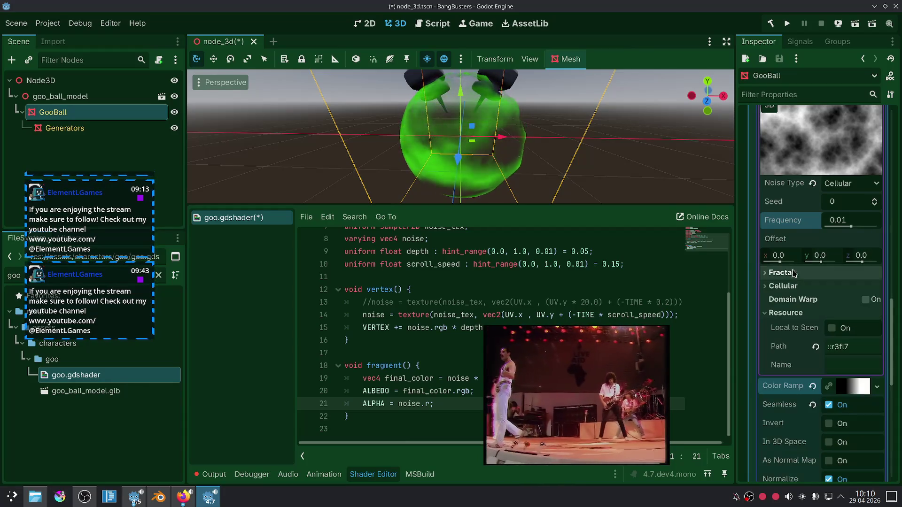
left_click(781, 272)
Try Perlin noise, then settle on the Value noise type.
left_click(852, 183)
left_click(850, 241)
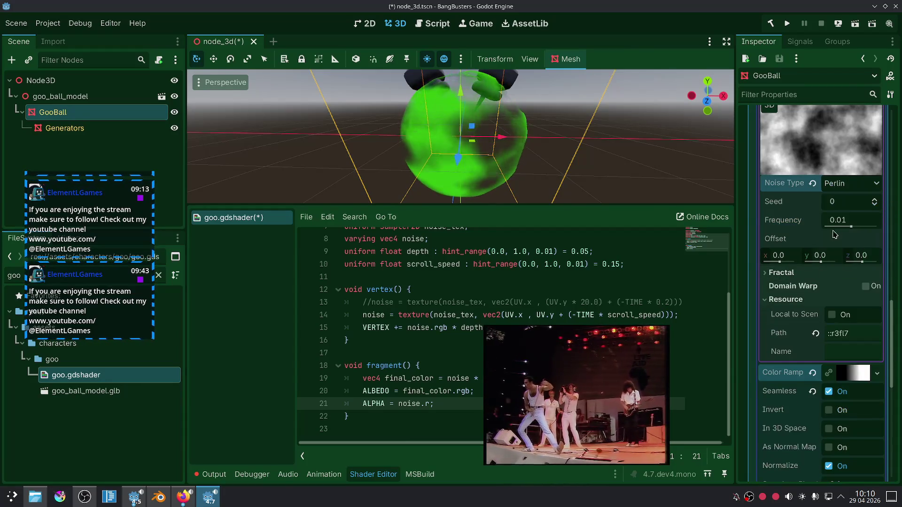
left_click(849, 184)
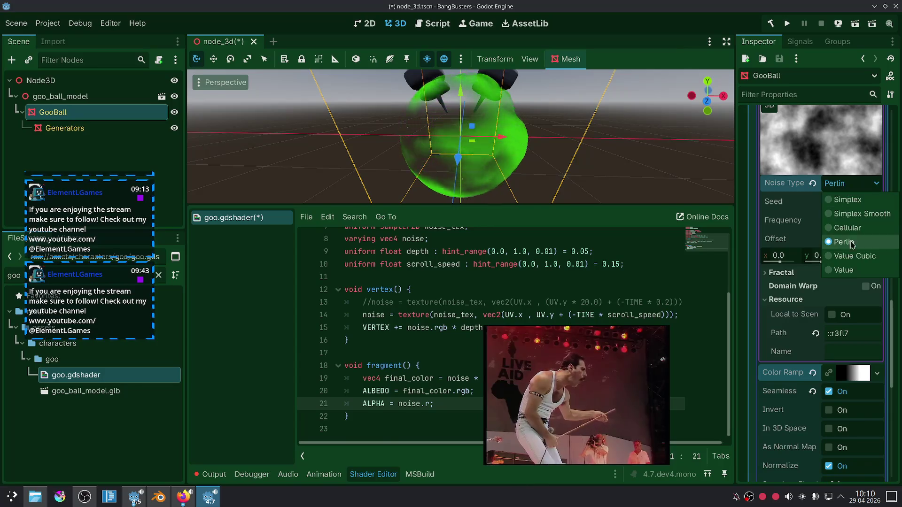
left_click(846, 270)
Try shifting the noise x offset, then reset it to 0.0.
left_click_drag(573, 133, 609, 141)
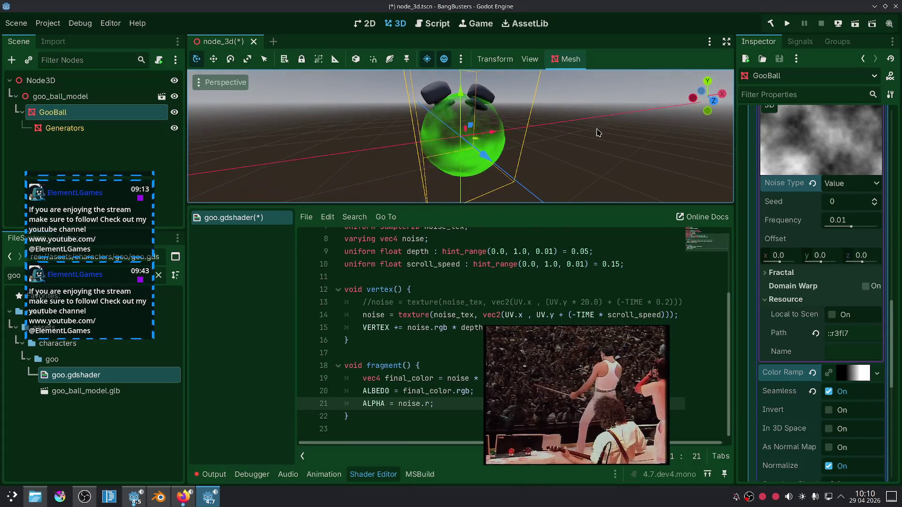
scroll(597, 133, "up", 2)
left_click_drag(778, 261, 805, 263)
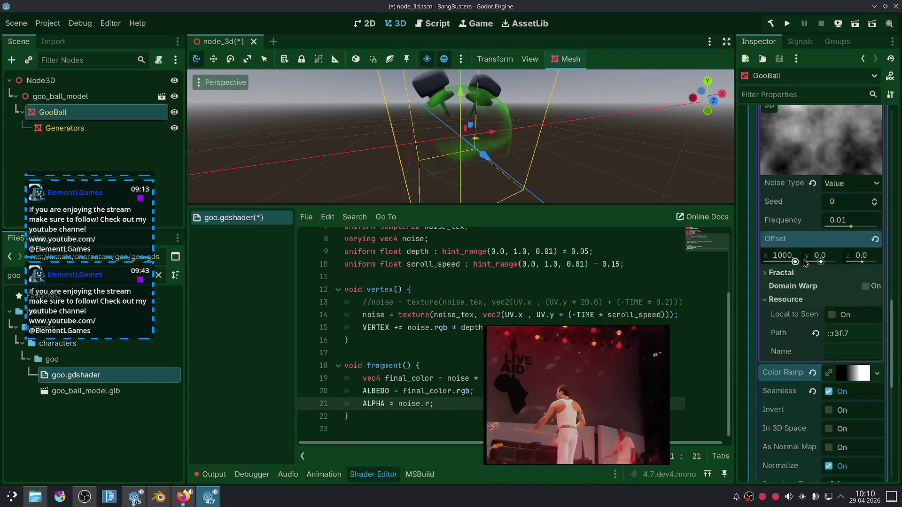
left_click(875, 239)
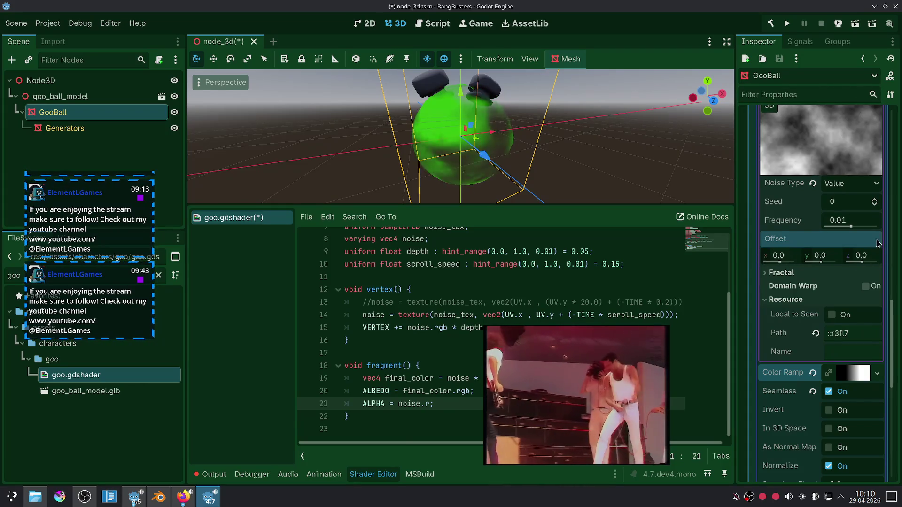
Test Fractal settings, restoring Lacunarity 2.0, Gain 0.5 and Weighted Strength 0.0.
left_click(783, 275)
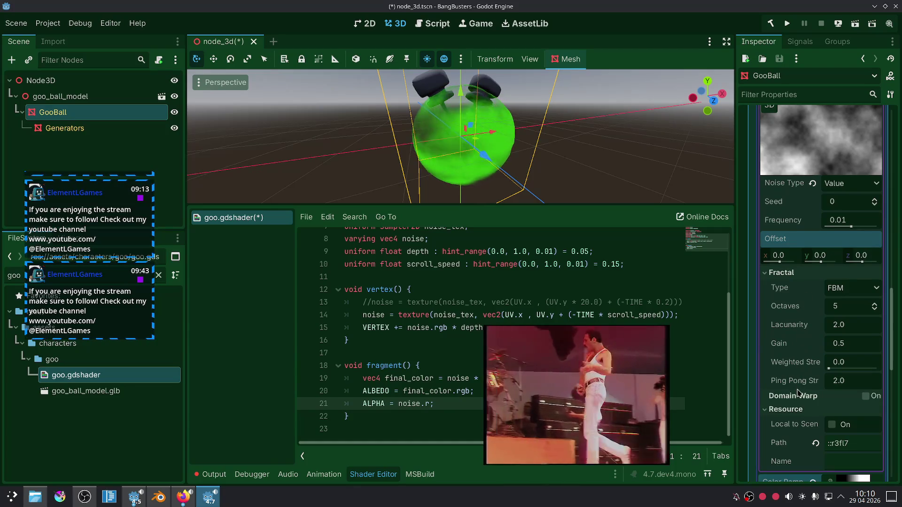
mouse_move(839, 329)
left_mouse_down()
mouse_move(867, 330)
mouse_move(837, 330)
mouse_move(864, 350)
mouse_move(850, 350)
mouse_move(846, 369)
mouse_move(876, 369)
mouse_move(818, 365)
left_mouse_up()
left_click(817, 326)
left_click(820, 344)
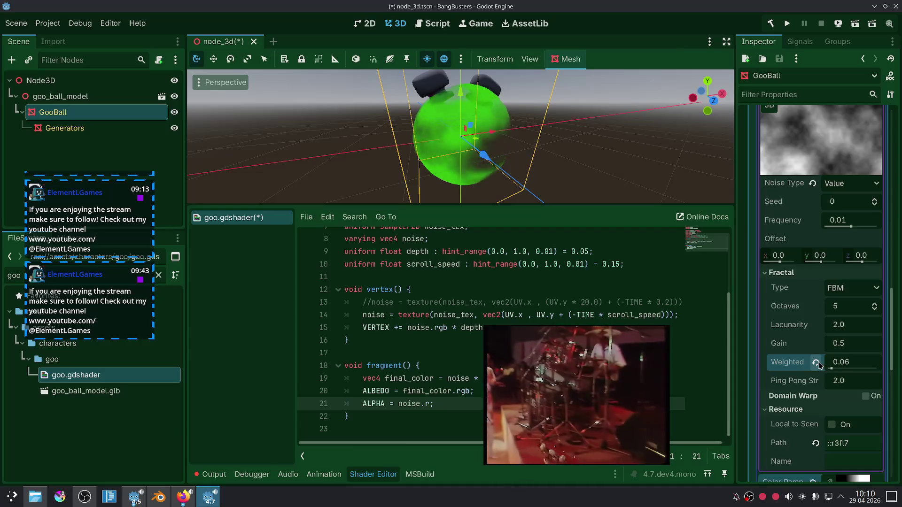
left_click(816, 363)
Raise the frequency to 0.0445 and stretch the color ramp from black far left to white far right.
left_click_drag(851, 227, 859, 227)
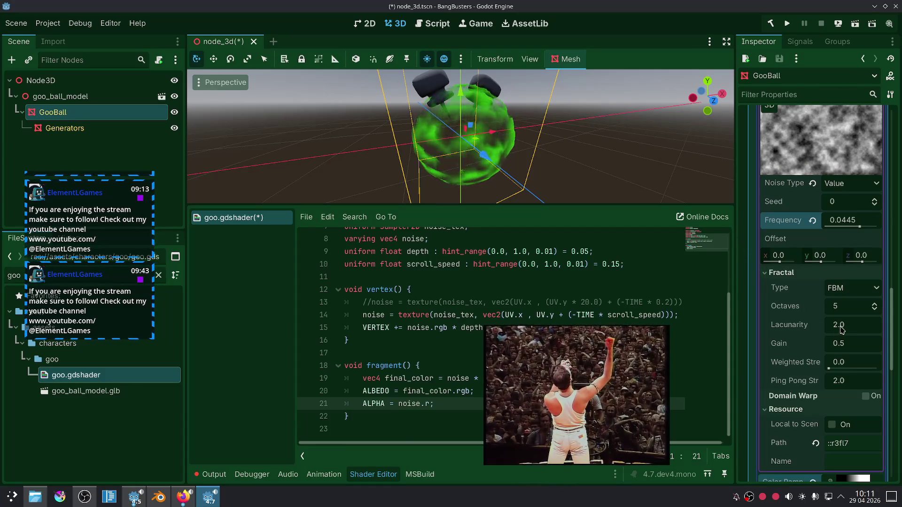
scroll(807, 363, "down", 5)
left_click(851, 343)
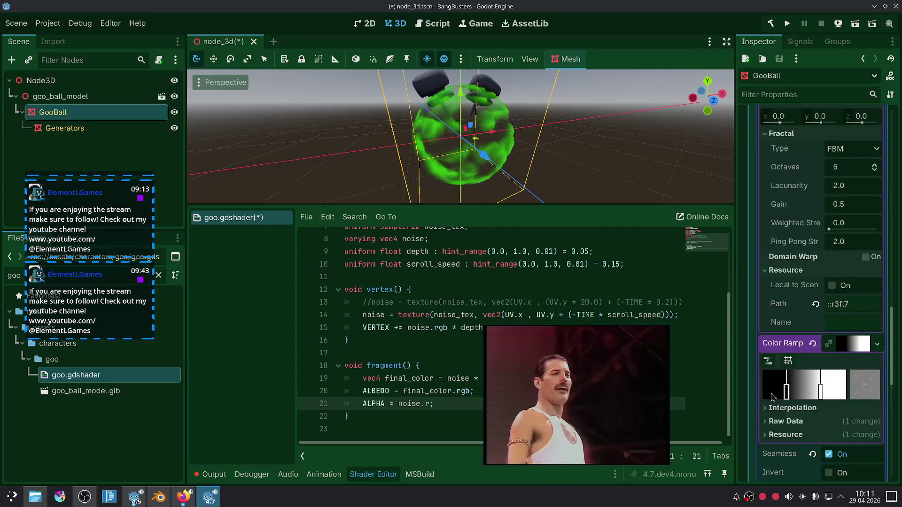
mouse_move(785, 392)
left_mouse_down()
mouse_move(808, 392)
mouse_move(751, 389)
left_mouse_up()
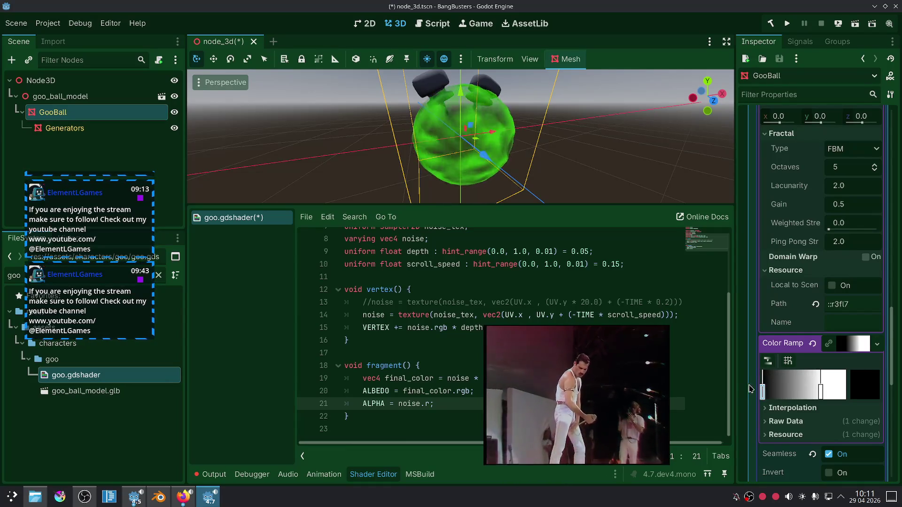
mouse_move(821, 390)
left_mouse_down()
mouse_move(768, 390)
mouse_move(859, 385)
left_mouse_up()
left_click_drag(581, 151, 534, 197)
scroll(535, 150, "up", 3)
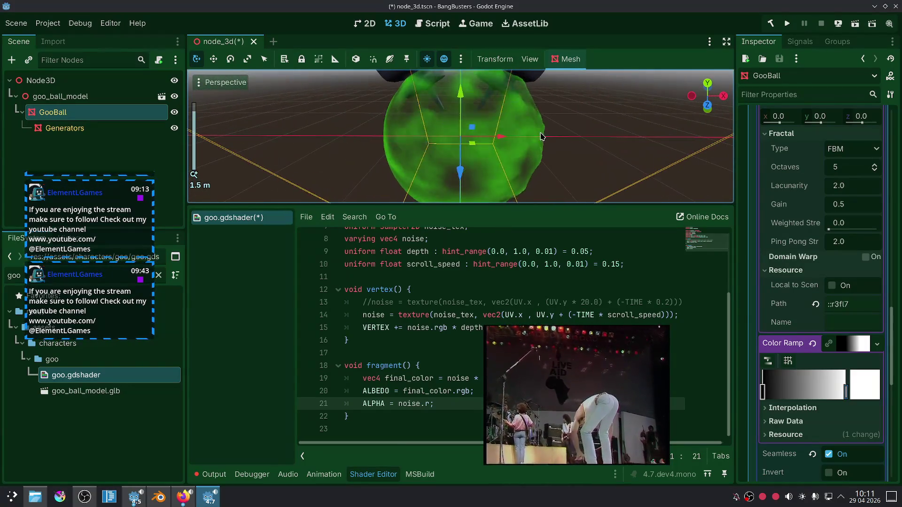
left_click(418, 326)
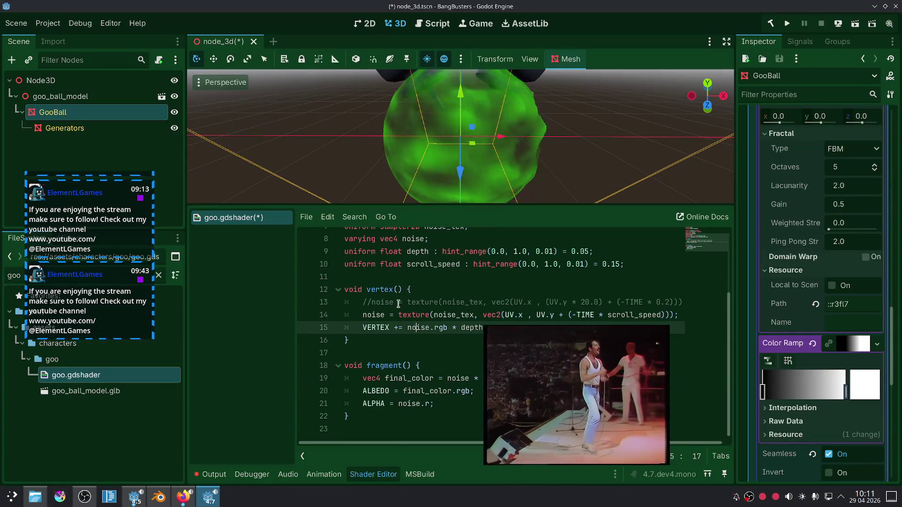
Comment out the VERTEX += noise.rgb * depth displacement on line 15 with Ctrl+K.
key("ctrl+k")
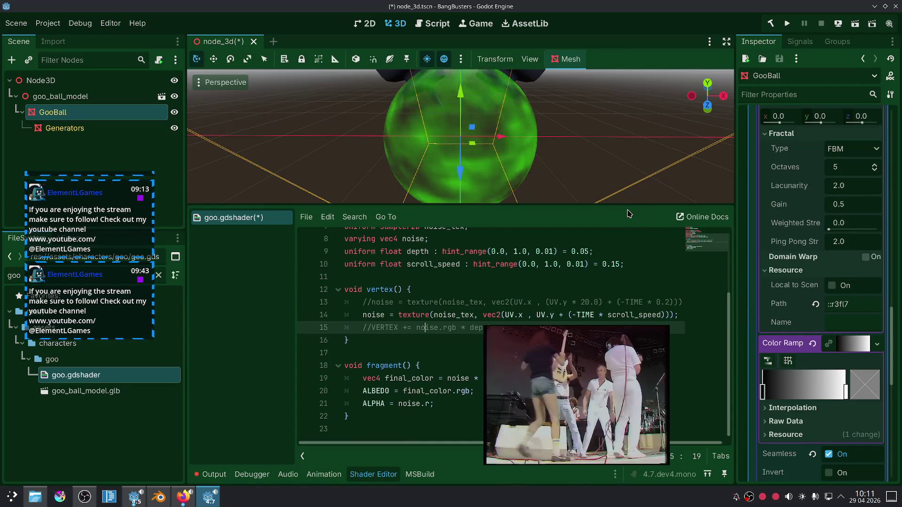
scroll(820, 330, "up", 5)
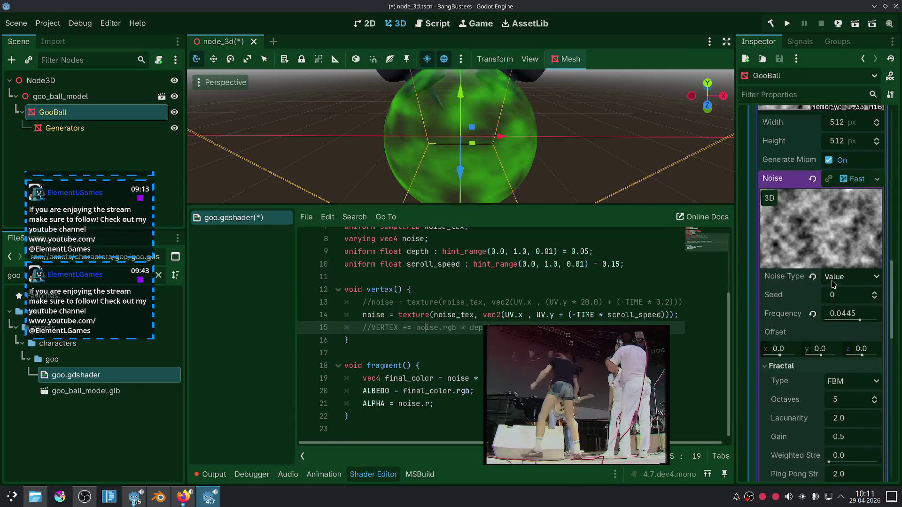
Set the noise texture size to 2048×2048.
left_click(851, 126)
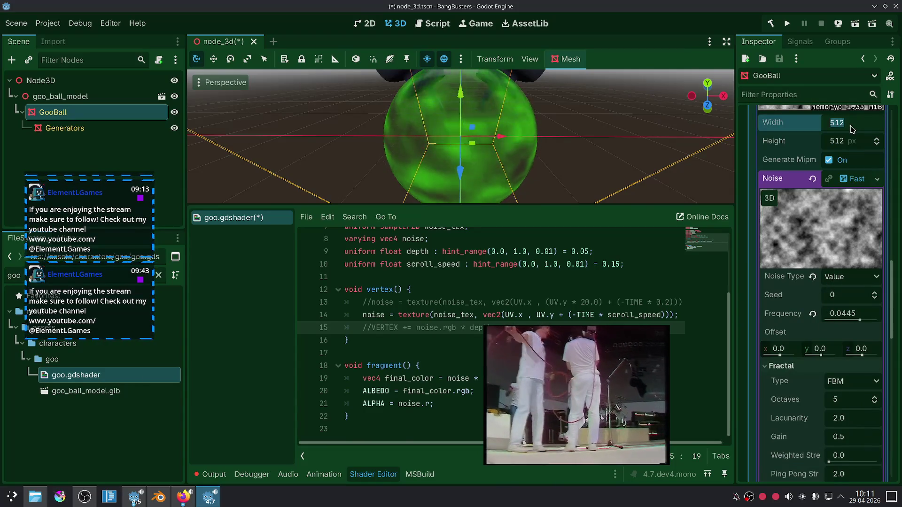
type("2045")
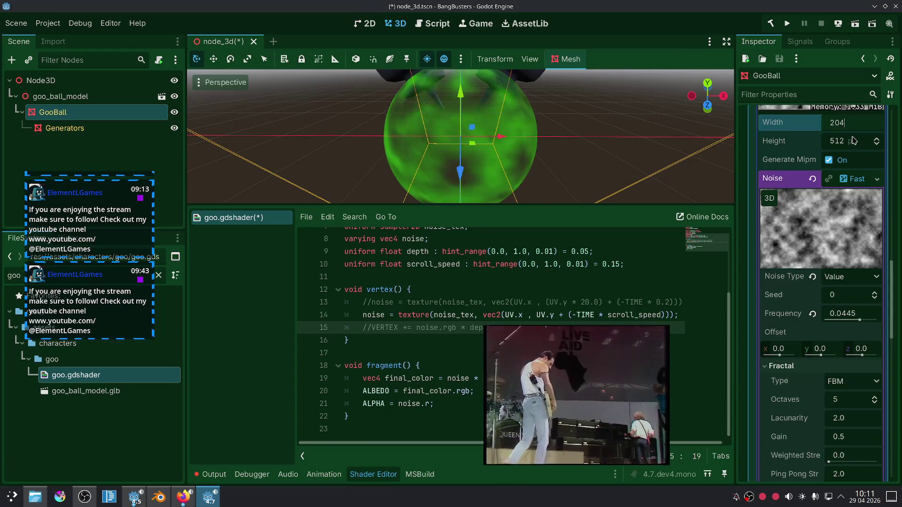
left_click(854, 140)
type("204")
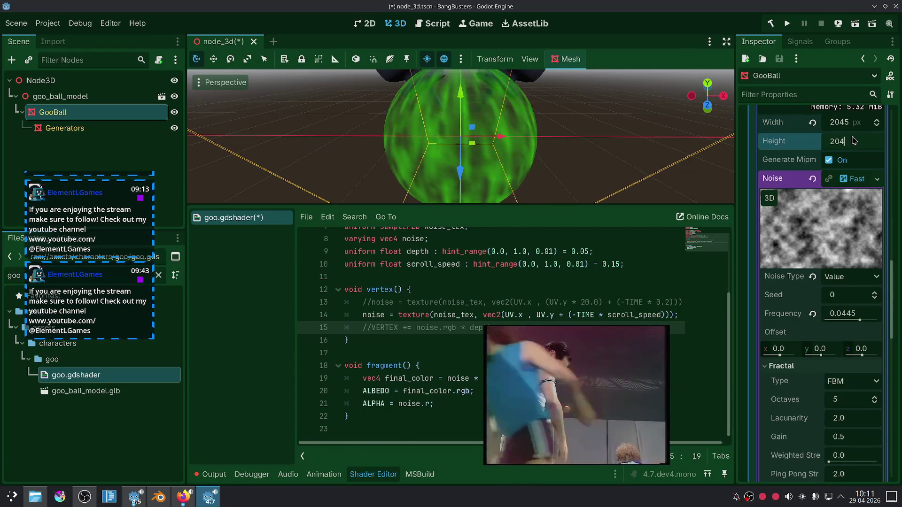
type("8")
left_click(857, 125)
type("2048")
key("Return")
scroll(576, 142, "up", 4)
scroll(577, 142, "down", 4)
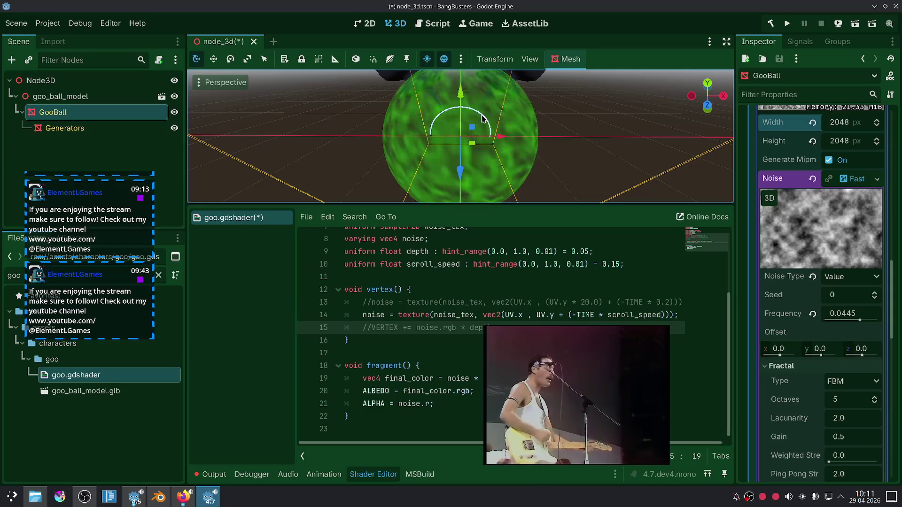
scroll(784, 189, "up", 2)
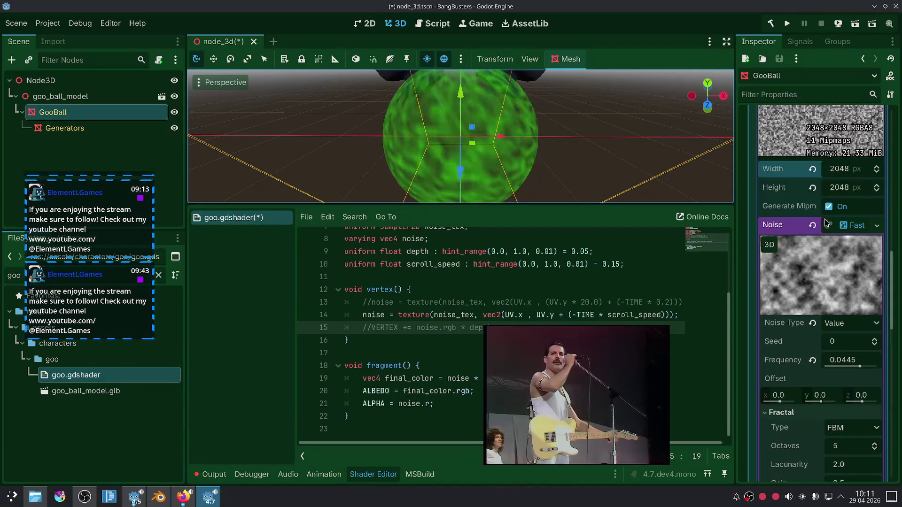
Toggle Generate Mipmaps off and back on, and reset the noise frequency to 0.01.
left_click(828, 207)
left_click(829, 207)
scroll(776, 229, "up", 4)
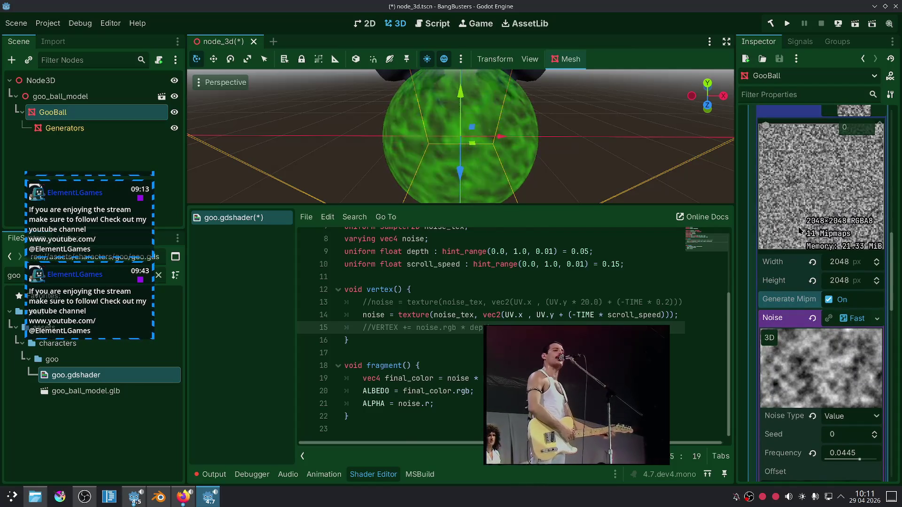
scroll(802, 230, "down", 8)
left_click(812, 268)
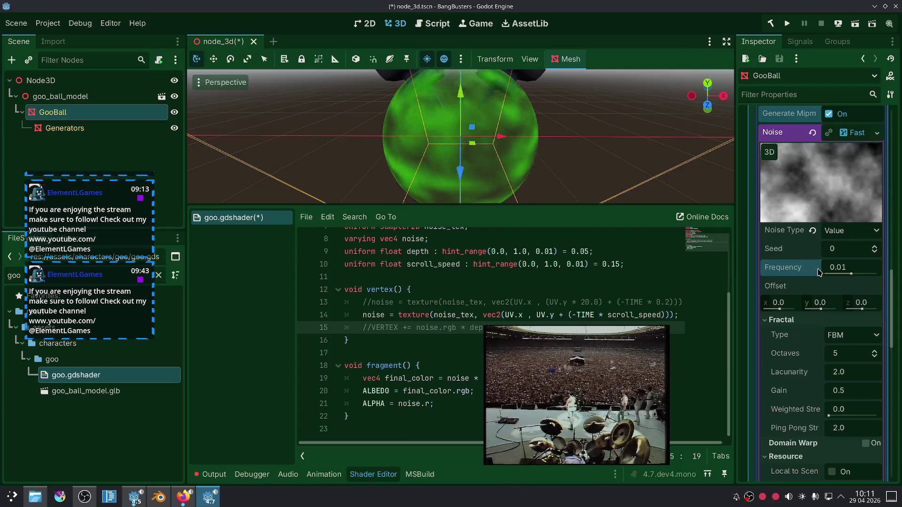
Revert scroll speed to 0.15, noise type to Simplex Smooth, and octaves back to 5.
scroll(800, 270, "down", 6)
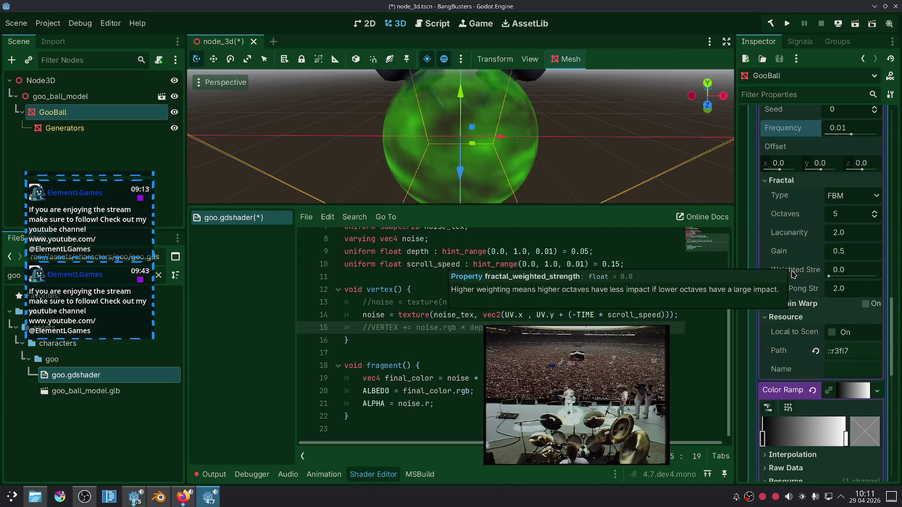
scroll(793, 272, "down", 4)
scroll(790, 340, "down", 6)
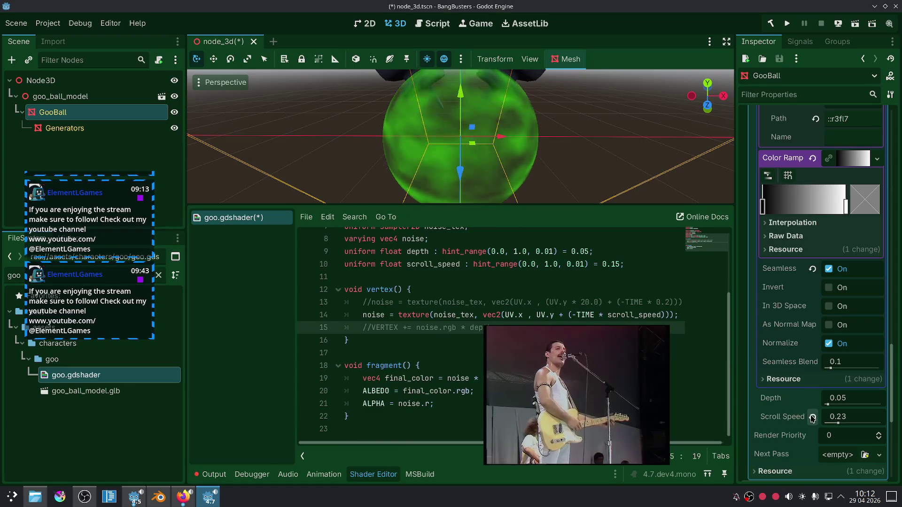
left_click(812, 417)
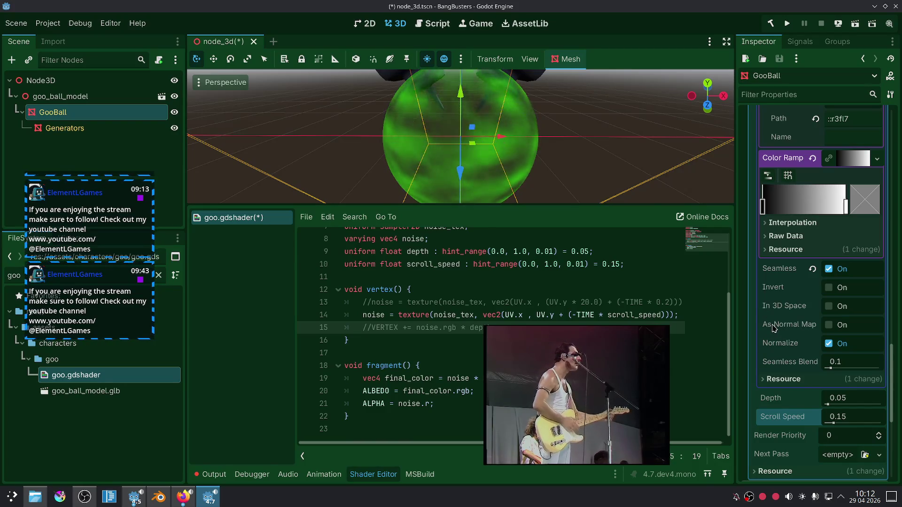
scroll(775, 324, "up", 6)
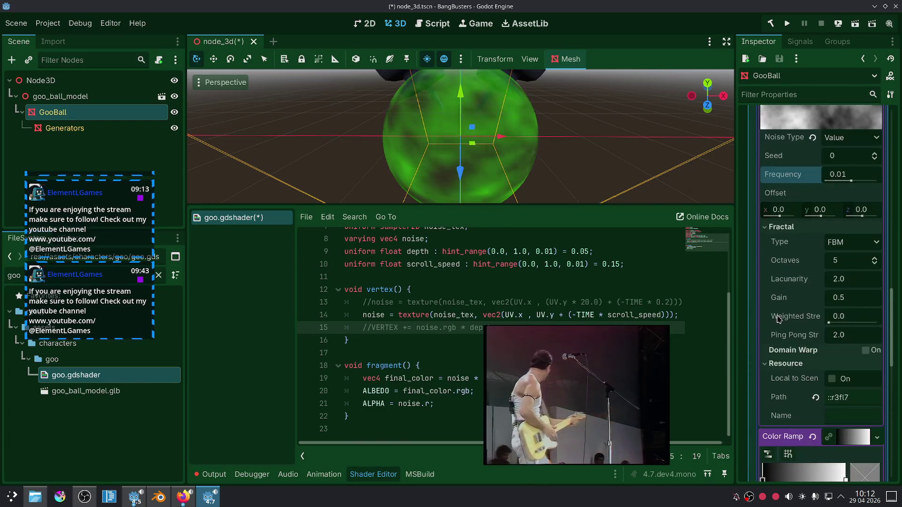
scroll(779, 319, "up", 1)
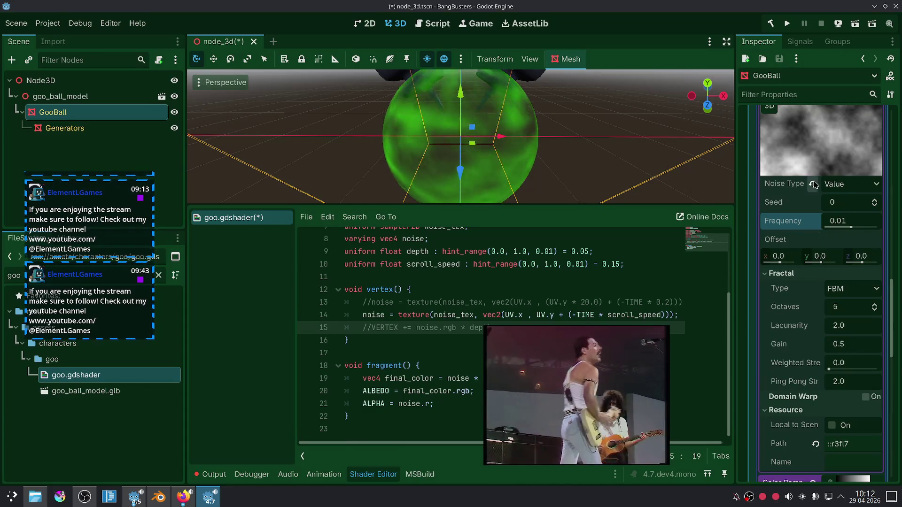
left_click(813, 185)
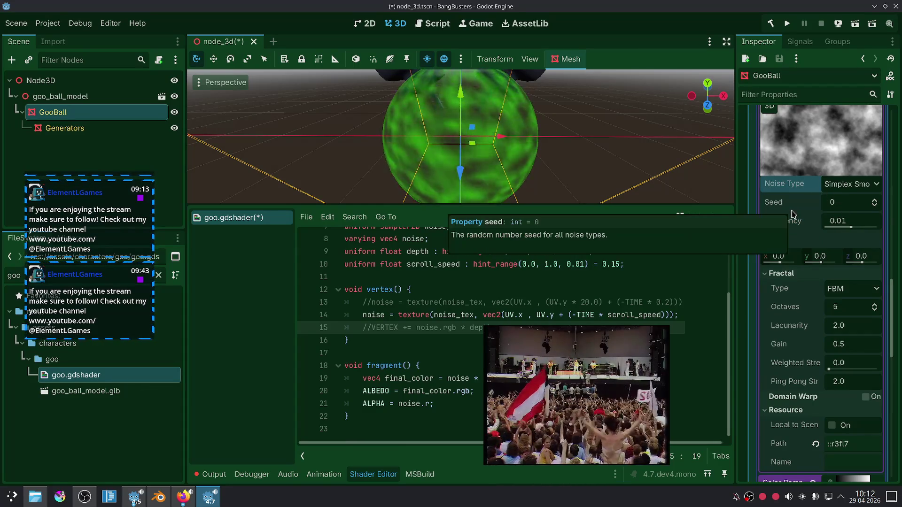
scroll(789, 258, "down", 2)
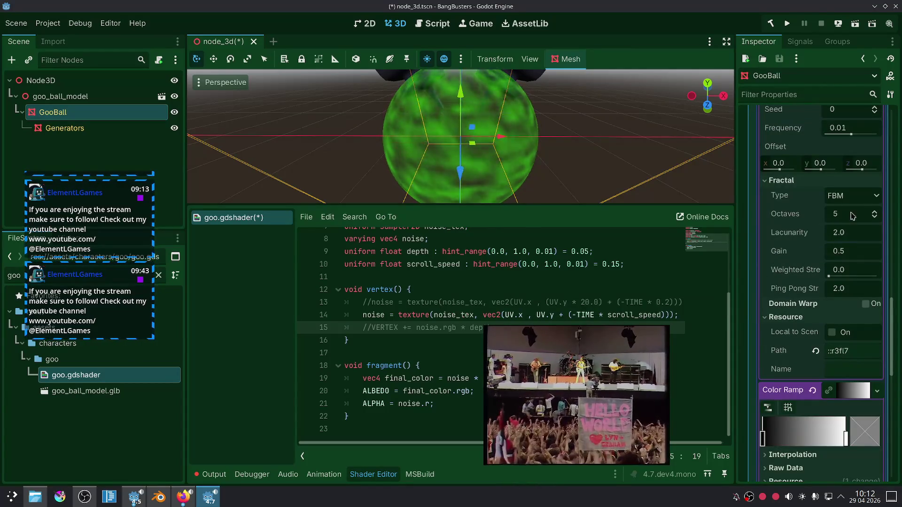
left_click(873, 212)
left_click(873, 212)
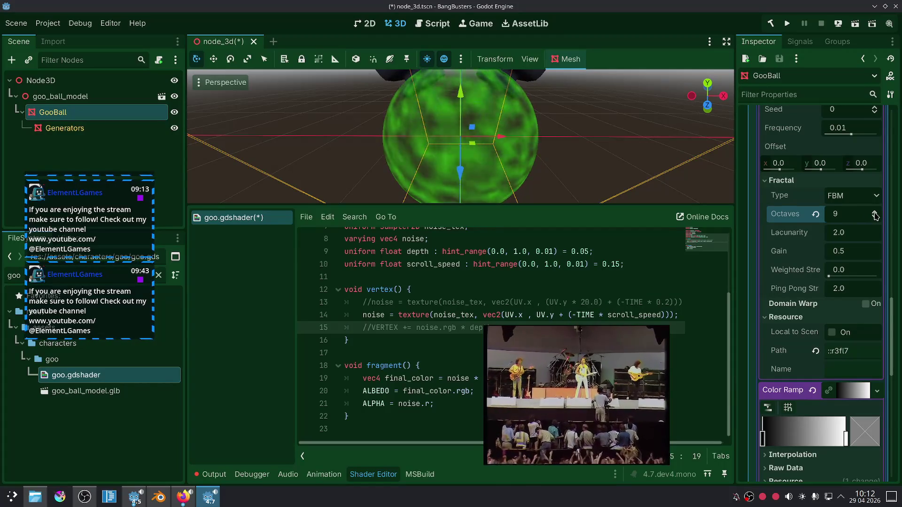
left_click(816, 215)
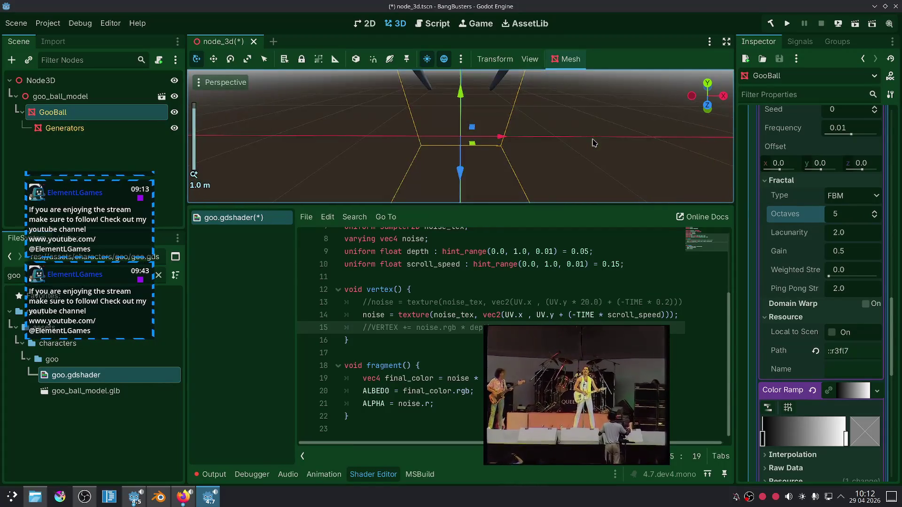
left_click(444, 402)
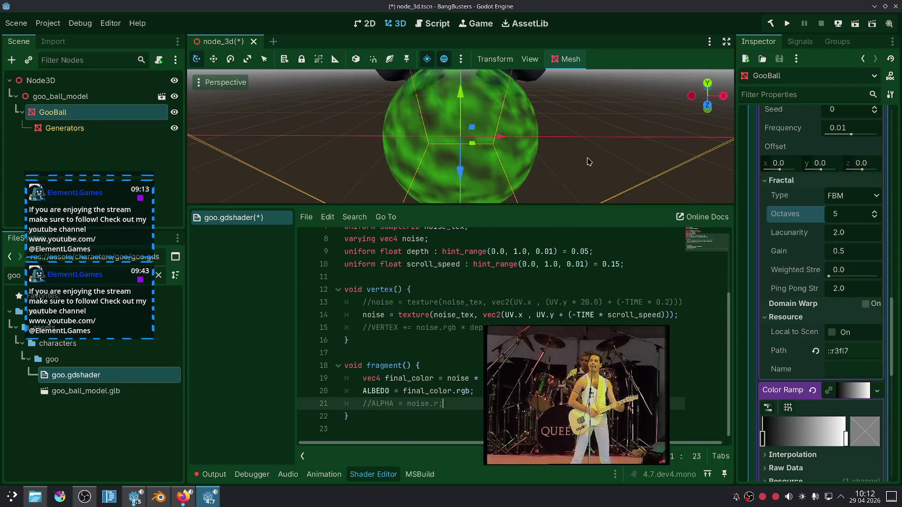
Orbit the viewport to look down on the now opaque green sphere.
left_click_drag(589, 152, 634, 130)
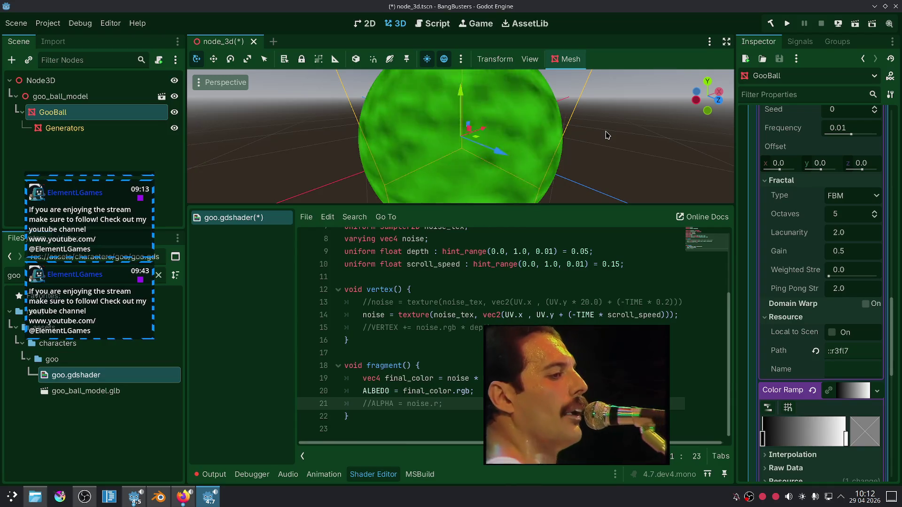
scroll(768, 290, "up", 2)
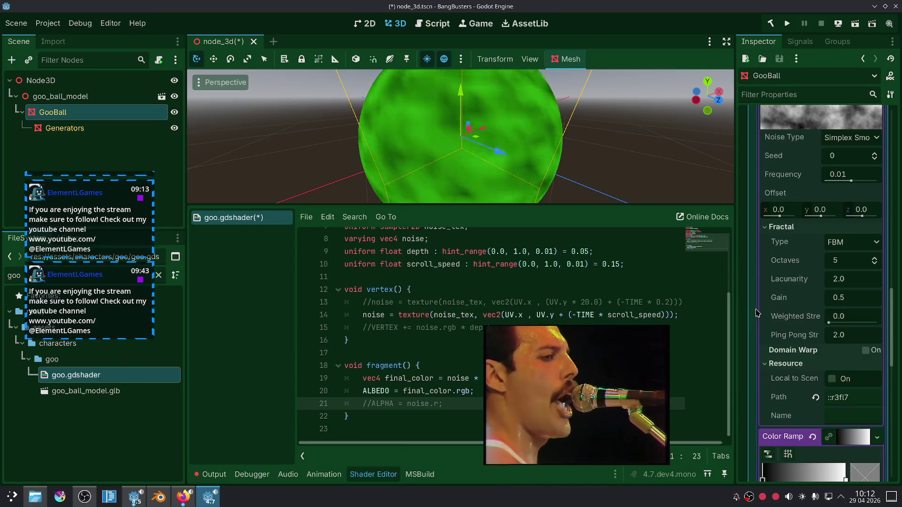
scroll(757, 313, "up", 10)
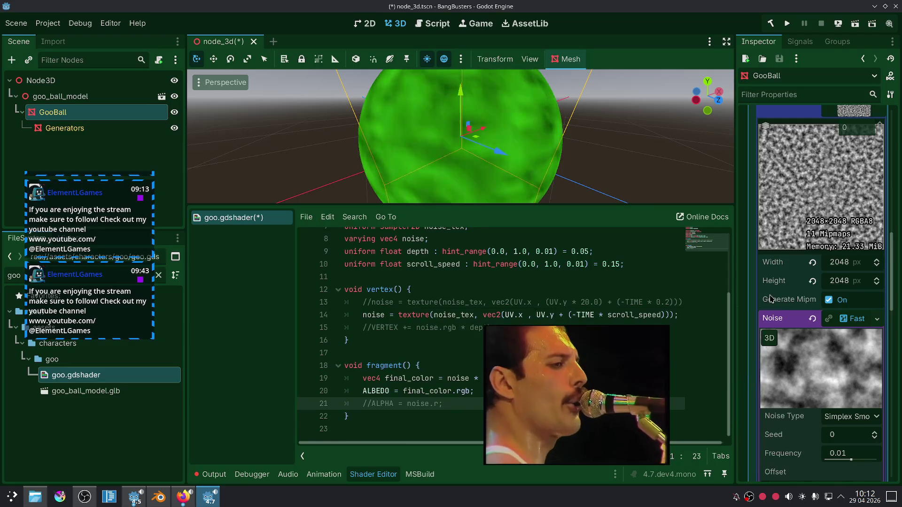
Orbit to a top-down view of the scene and select the goo ball mesh.
scroll(770, 299, "up", 2)
left_click(619, 146)
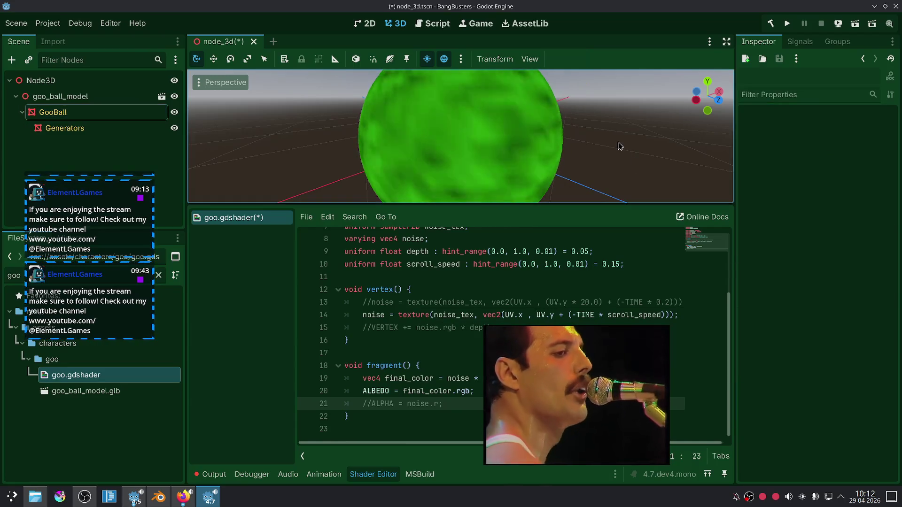
left_click_drag(596, 157, 556, 184)
left_click(535, 165)
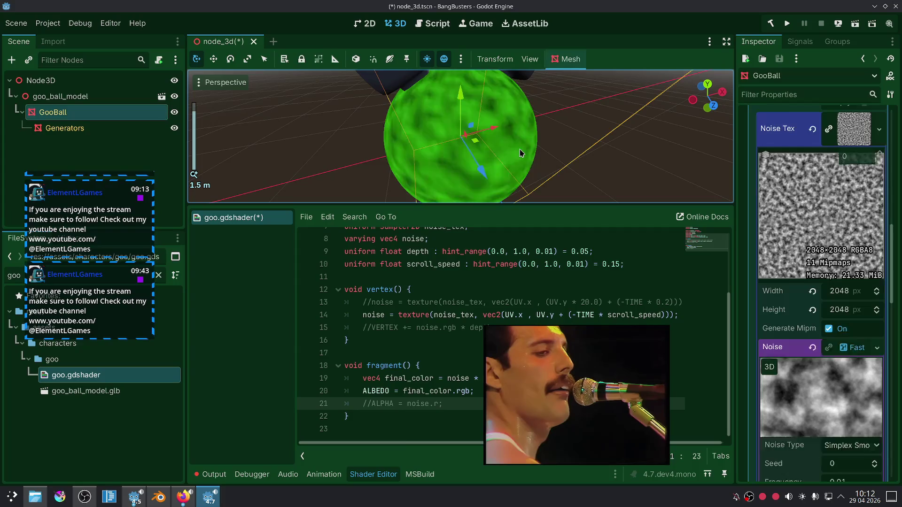
scroll(606, 166, "down", 8)
left_click(594, 167)
scroll(589, 167, "down", 3)
mouse_move(590, 167)
left_mouse_down()
mouse_move(453, 194)
mouse_move(467, 157)
left_mouse_up()
scroll(467, 155, "up", 4)
left_click(475, 146)
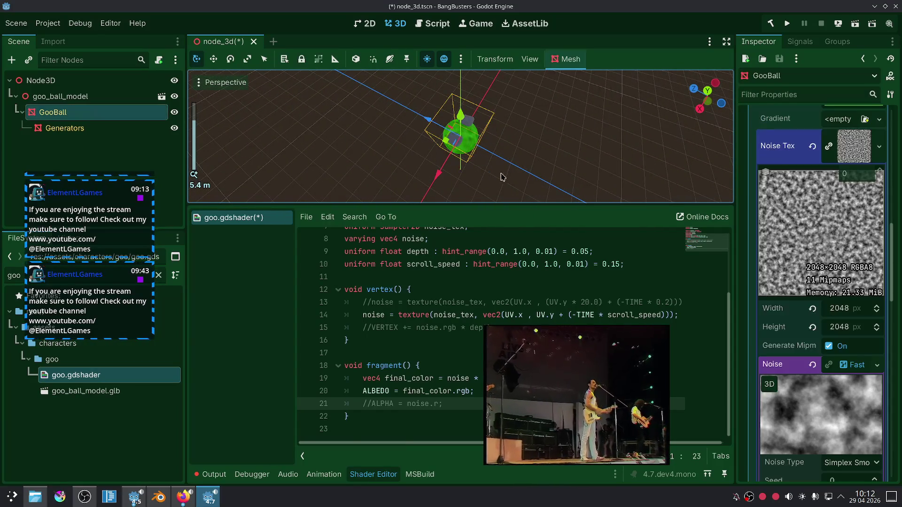
Toggle the noise texture's mipmap generation and review the goo ball's material in the Inspector.
left_click(830, 346)
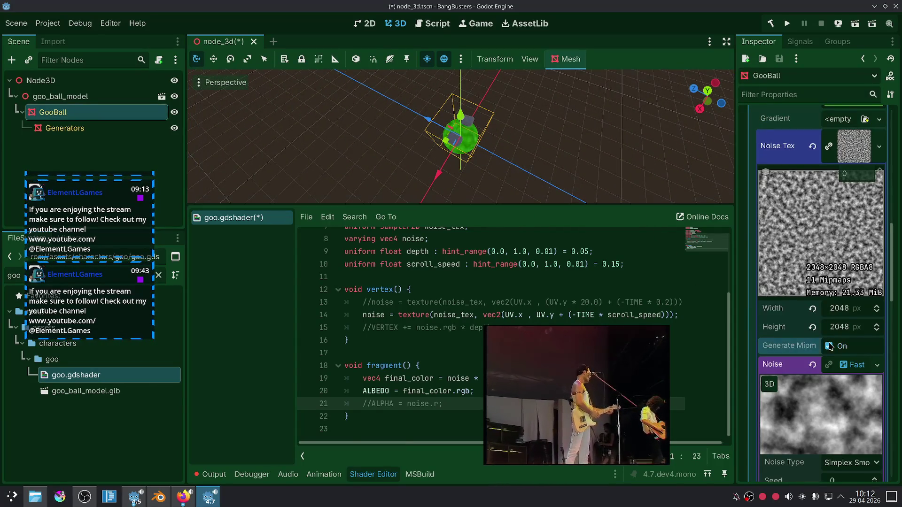
left_click(600, 152)
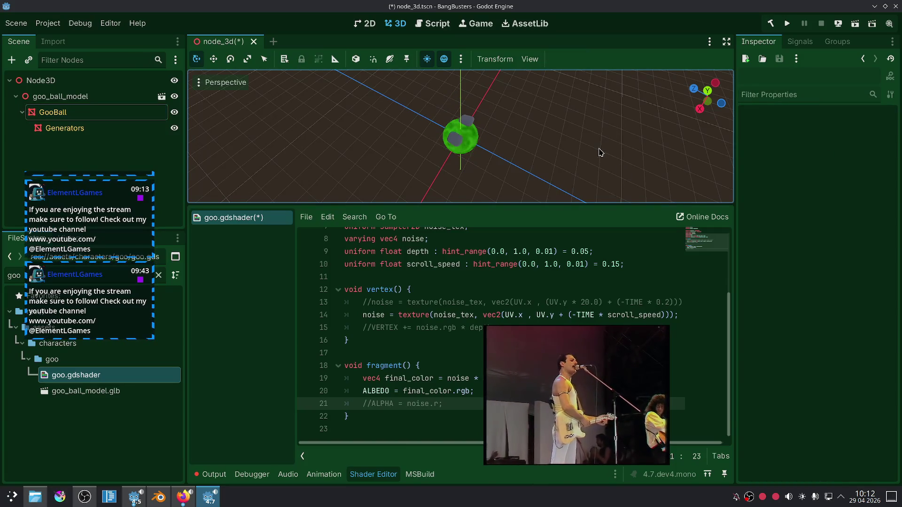
left_click(476, 146)
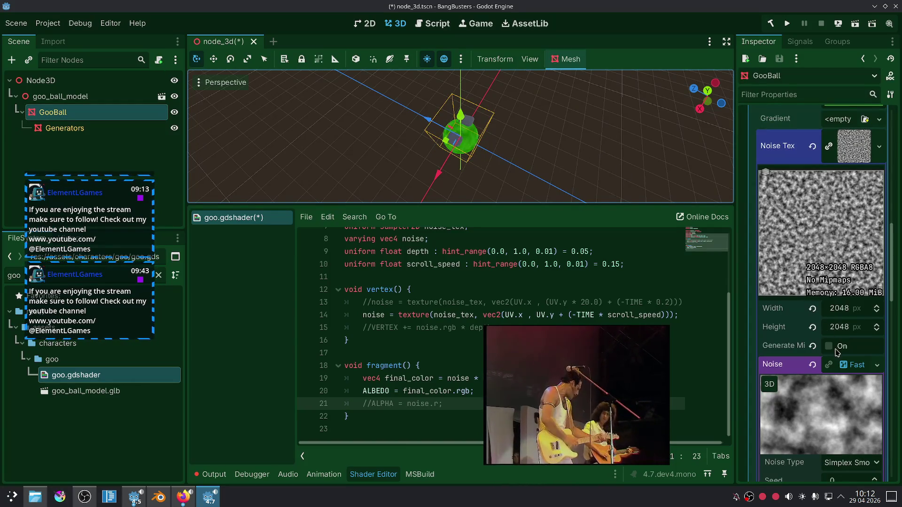
scroll(764, 276, "up", 5)
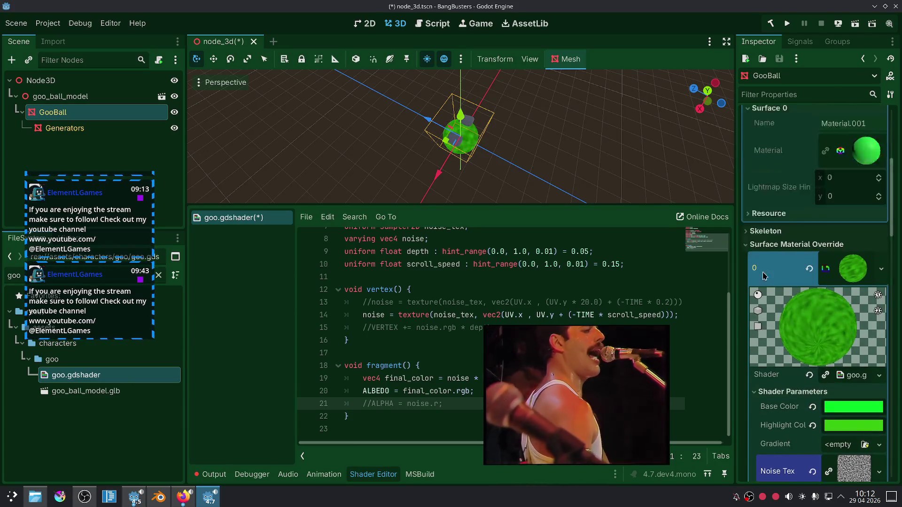
scroll(763, 276, "up", 4)
scroll(763, 276, "up", 2)
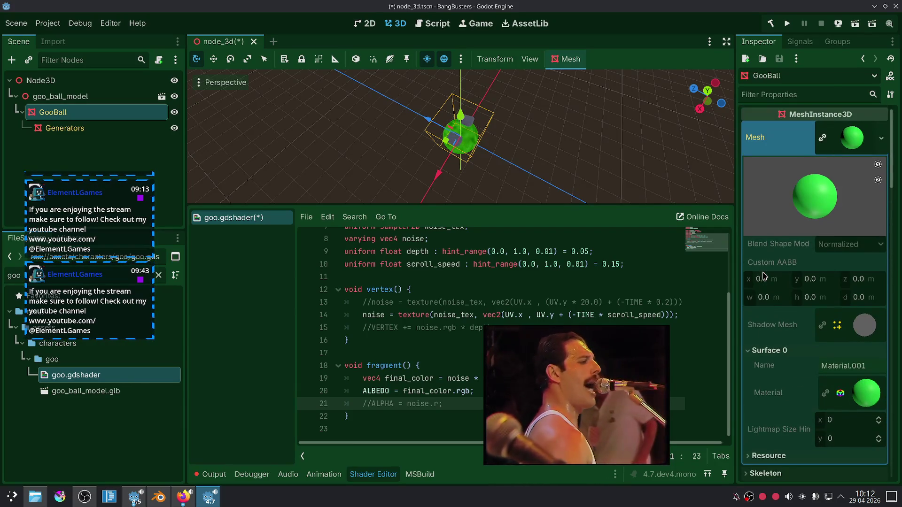
scroll(763, 276, "down", 15)
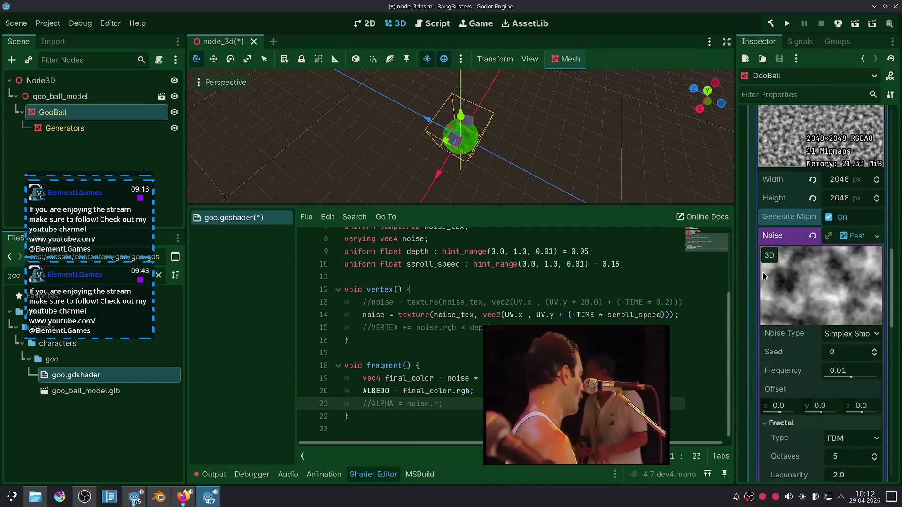
scroll(763, 276, "down", 5)
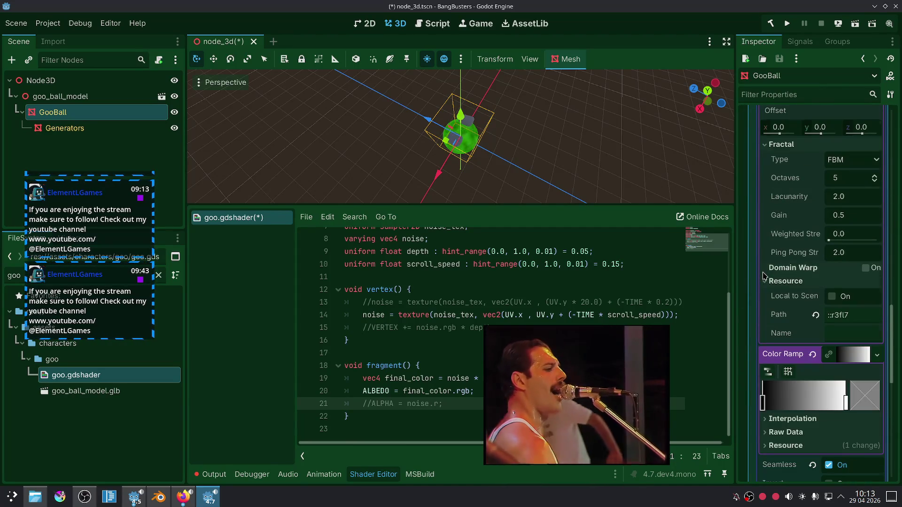
scroll(763, 276, "down", 4)
scroll(487, 158, "up", 10)
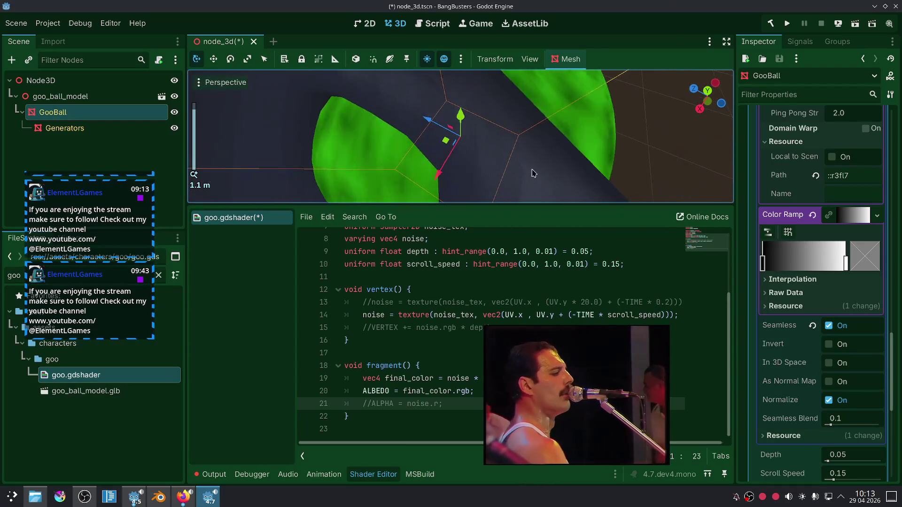
scroll(487, 158, "up", 3)
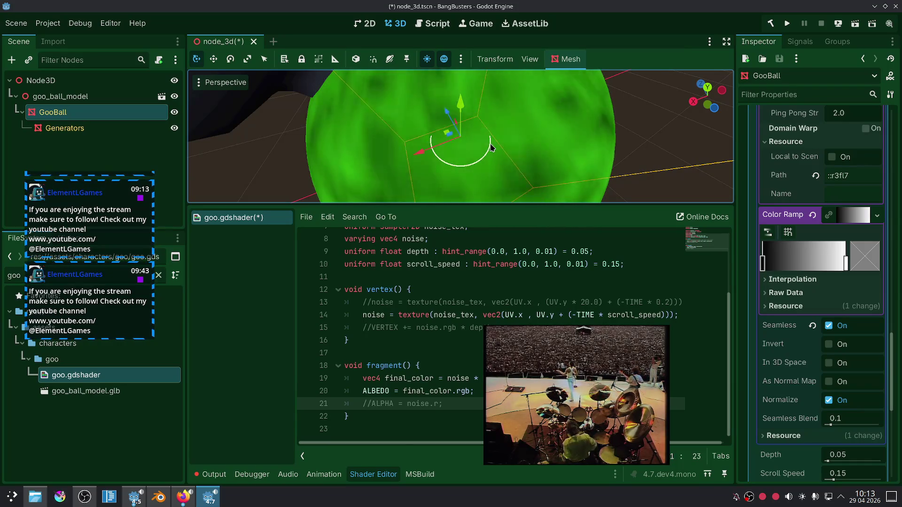
scroll(490, 147, "down", 2)
scroll(490, 148, "down", 3)
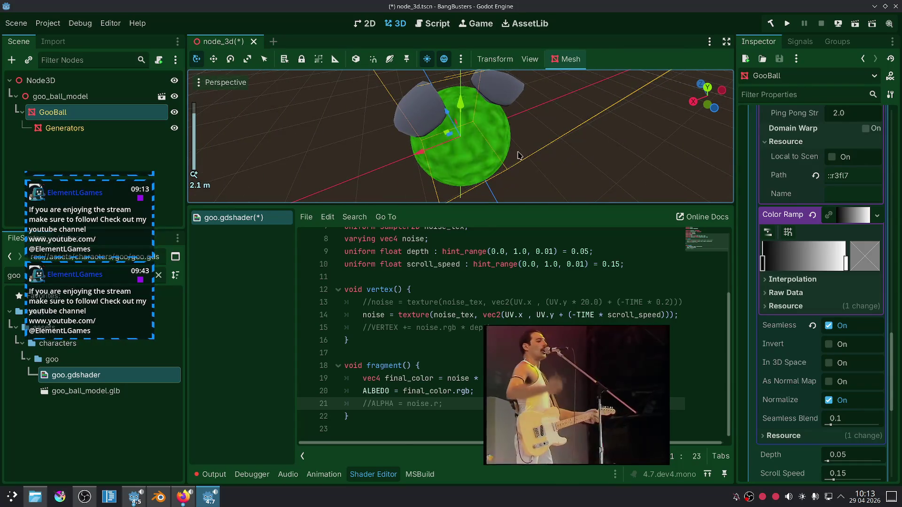
Orbit to a lower, front-facing view of the goo ball.
left_click(566, 161)
scroll(566, 159, "down", 1)
left_click_drag(565, 159, 556, 118)
scroll(394, 124, "up", 6)
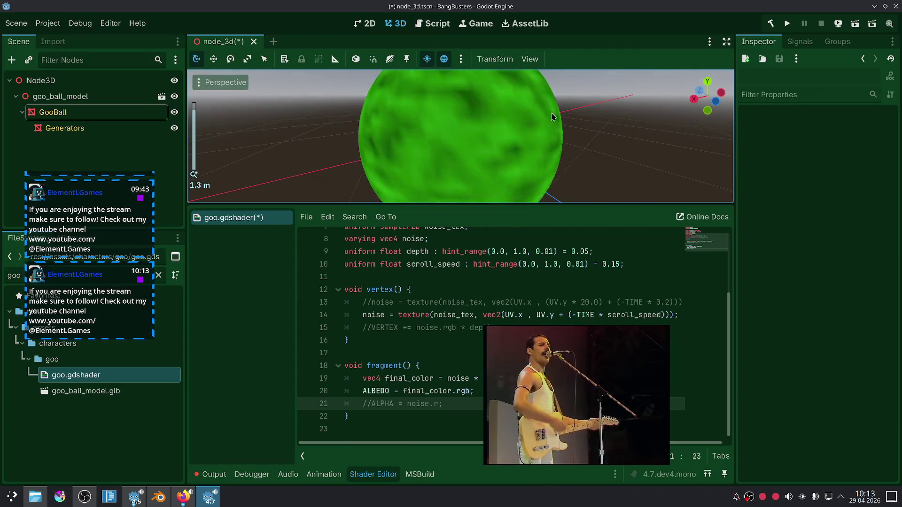
scroll(395, 123, "down", 4)
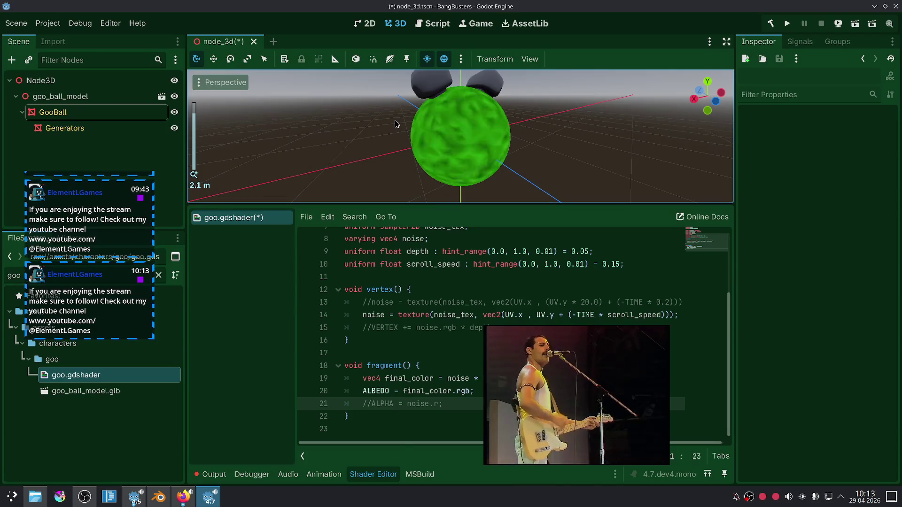
Select GooBall in the Scene dock and collapse the Noise Tex details.
left_click(51, 112)
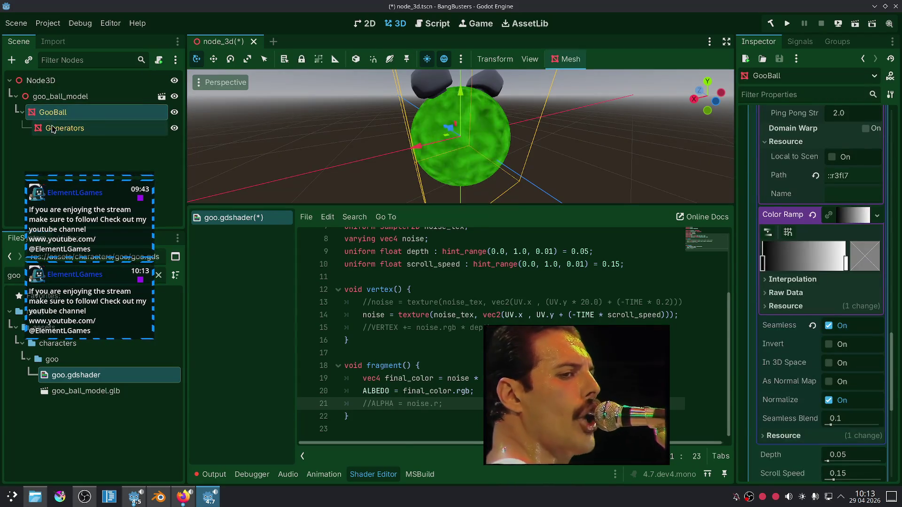
left_click(52, 129)
left_click(52, 112)
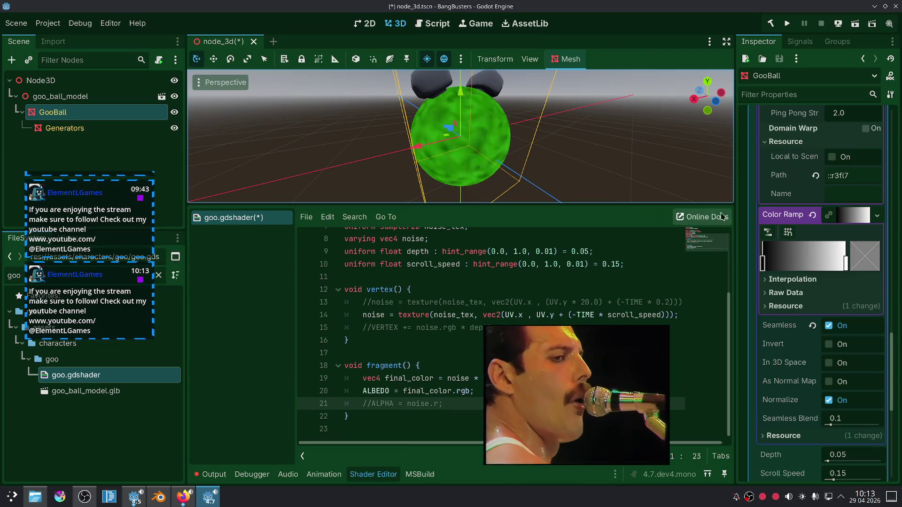
scroll(750, 208, "down", 5)
scroll(750, 208, "up", 5)
left_click(862, 169)
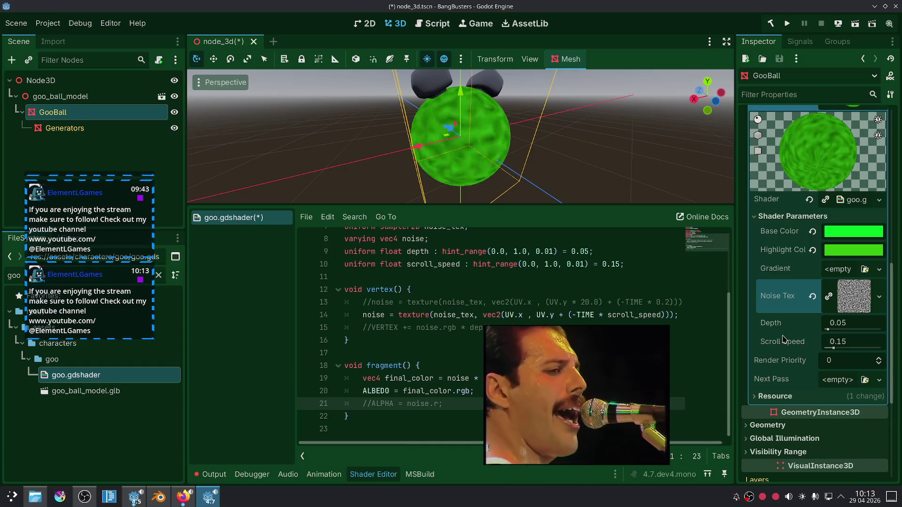
scroll(822, 282, "up", 3)
Set GooBall's Cast Shadow to Off under GeometryInstance3D > Geometry in the Inspector.
left_click(862, 201)
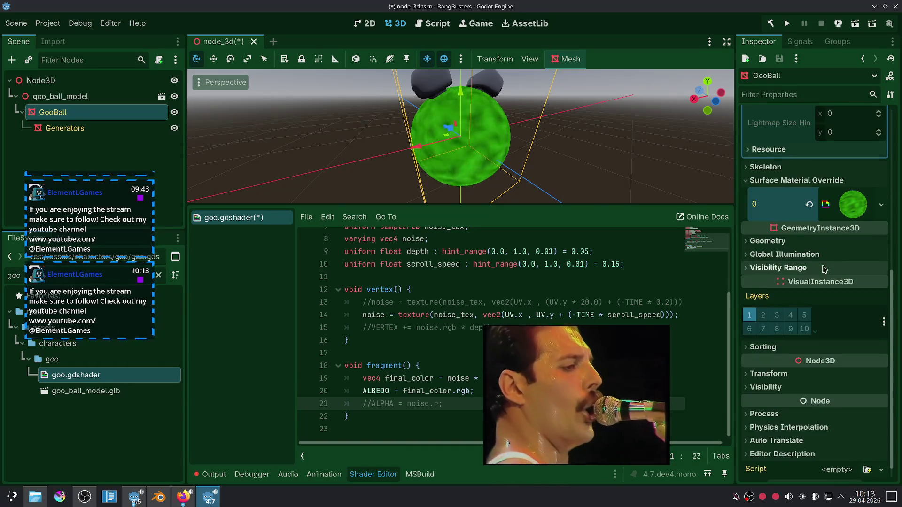
left_click(797, 243)
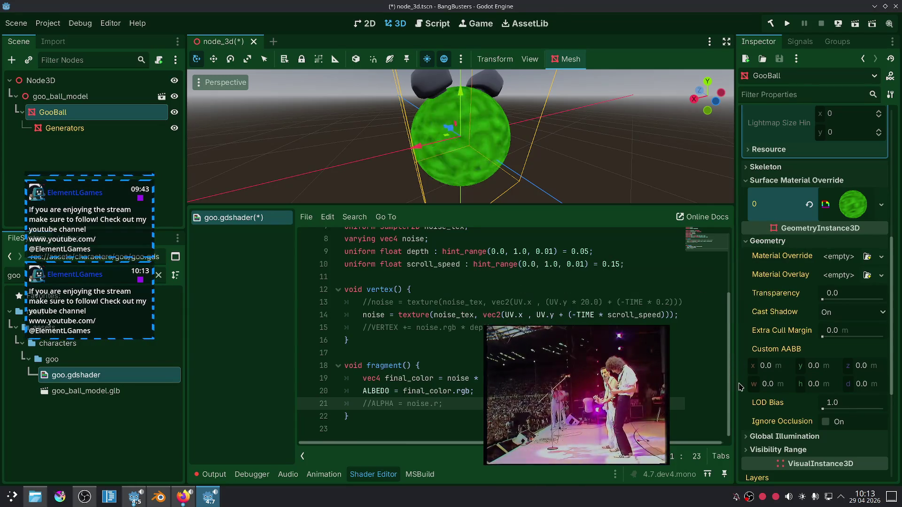
left_click(833, 313)
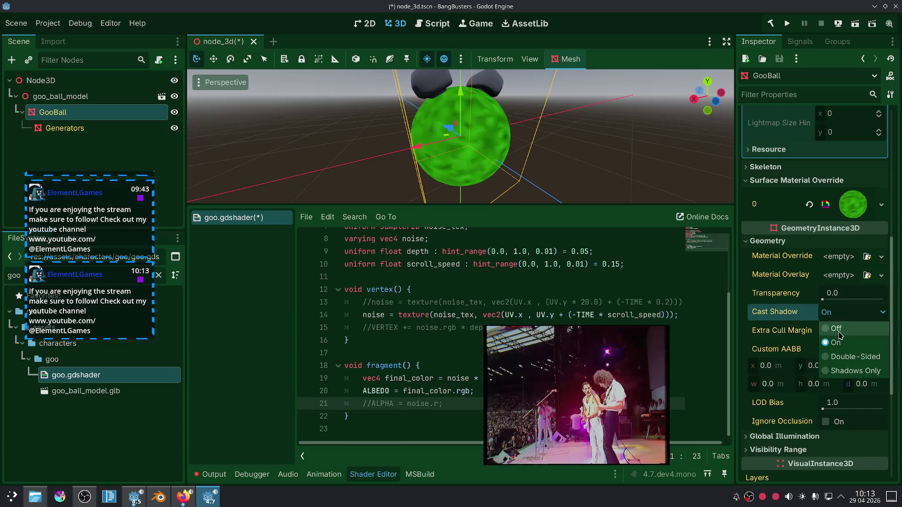
left_click(838, 329)
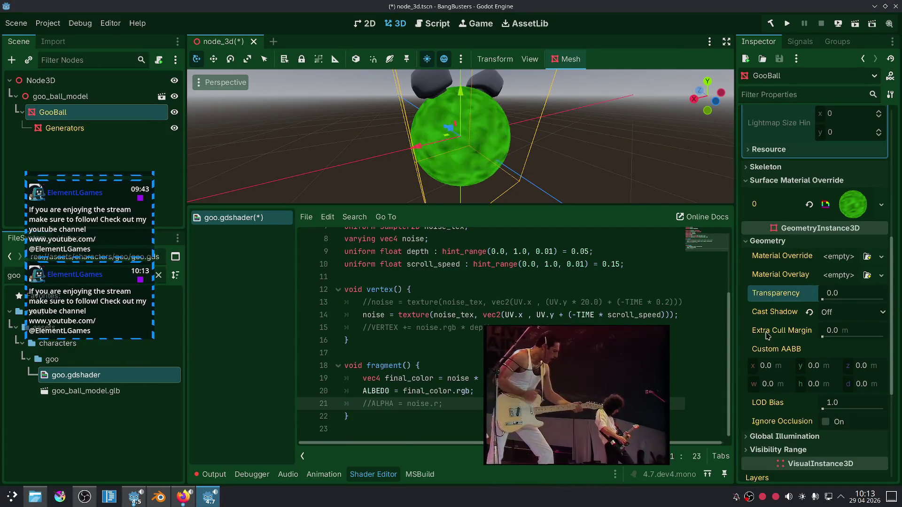
left_click(834, 437)
scroll(834, 438, "down", 4)
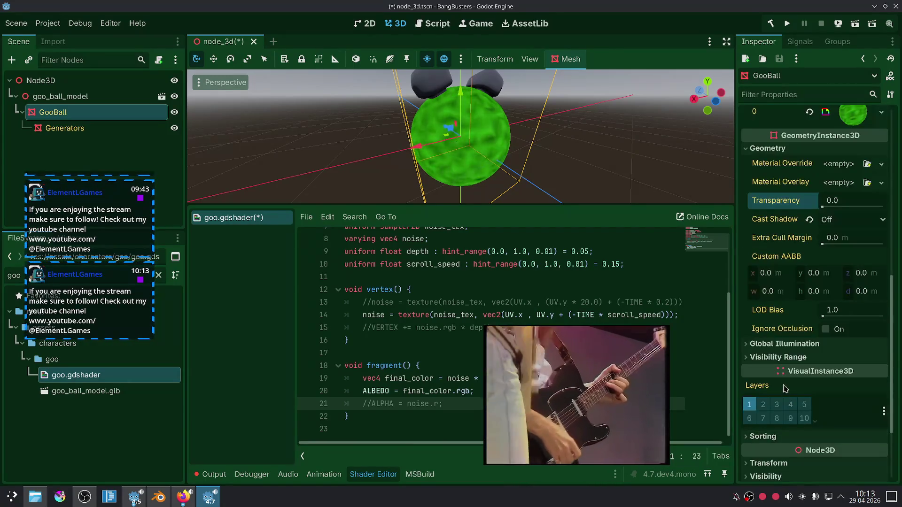
scroll(784, 395, "up", 10)
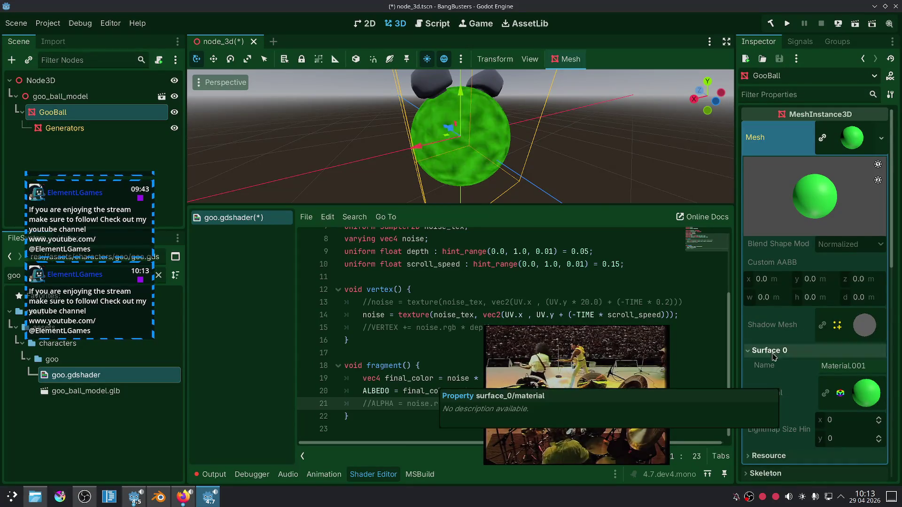
scroll(545, 272, "up", 1)
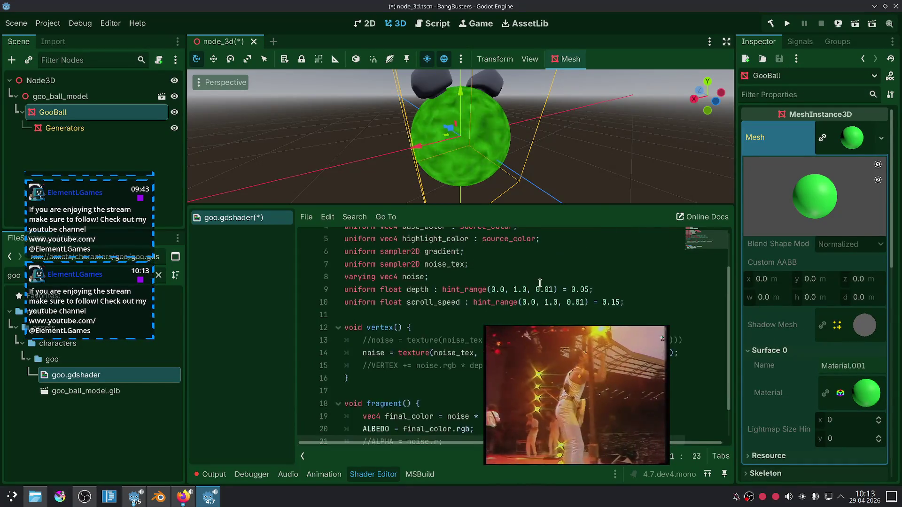
Toggle the comments on shader lines 13 and 14, the noise sampling lines, with Ctrl+K.
scroll(541, 271, "down", 1)
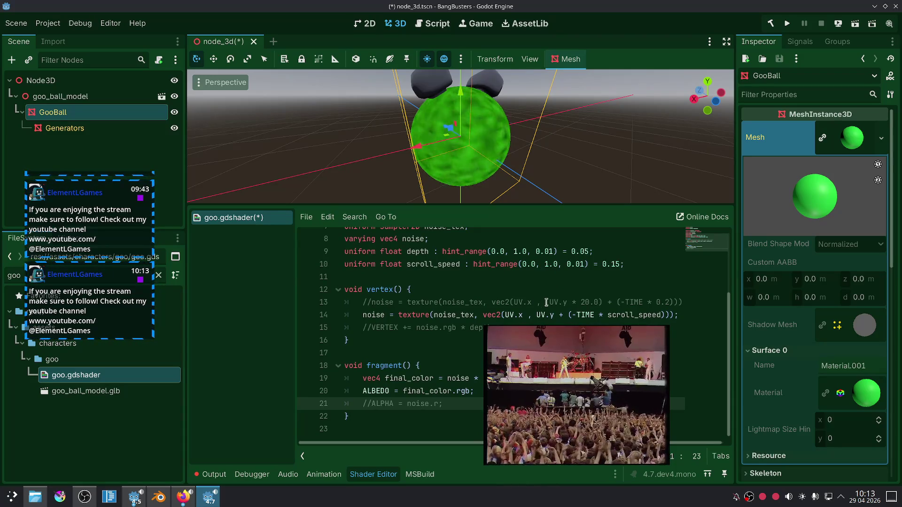
left_click(570, 306)
left_click(578, 313)
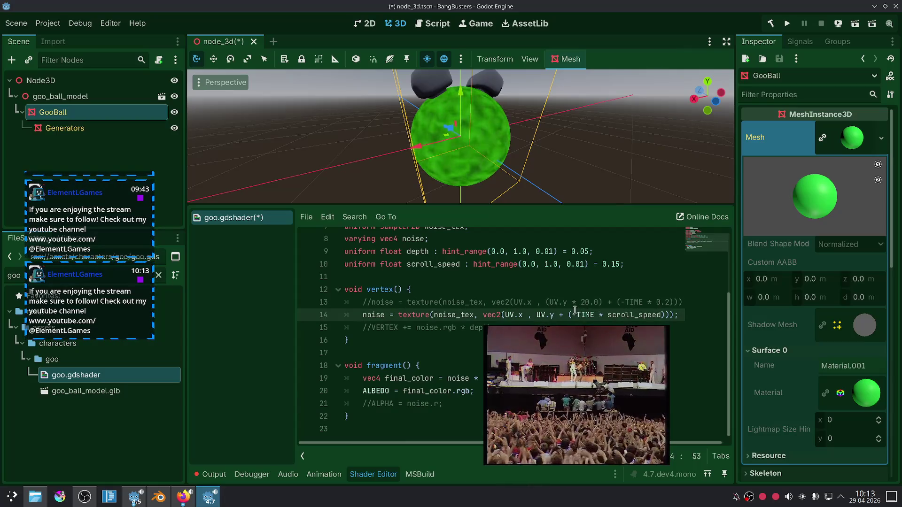
key("ctrl+k")
left_click(572, 303)
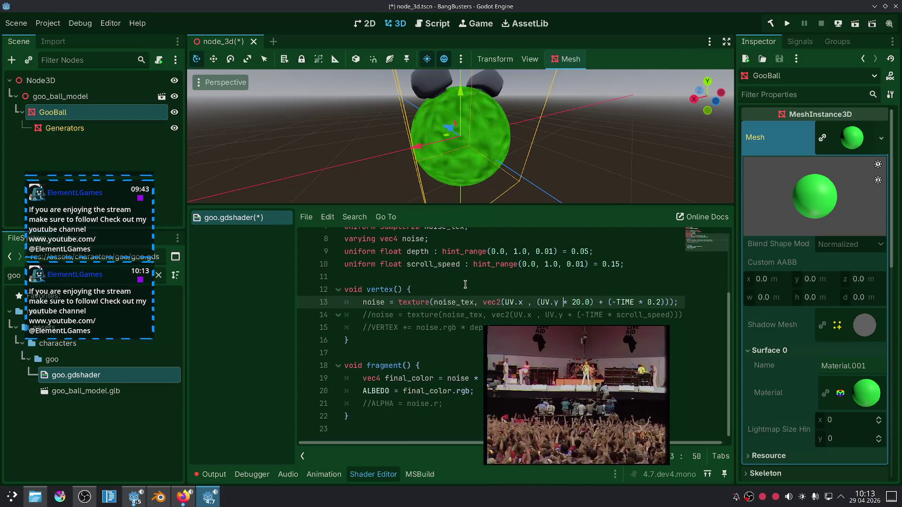
scroll(464, 285, "up", 1)
scroll(484, 156, "up", 5)
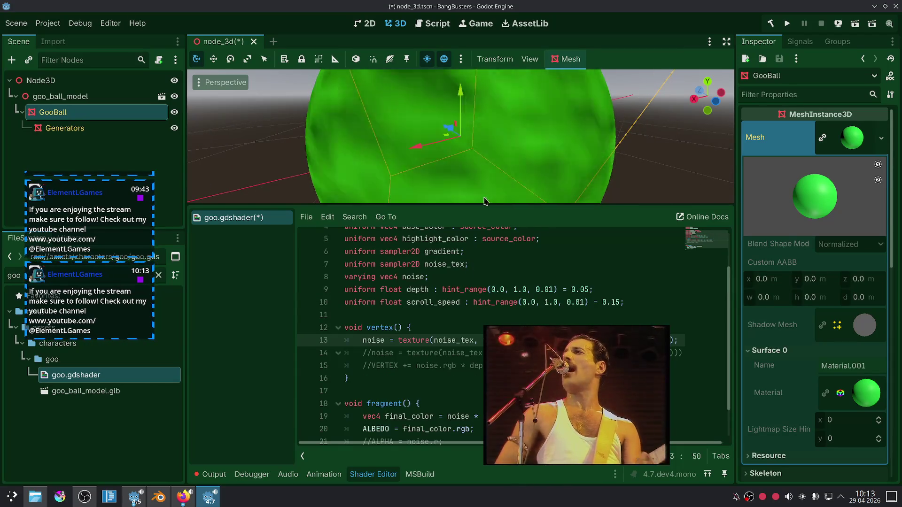
scroll(507, 282, "down", 1)
left_click(463, 302)
key("ctrl+k")
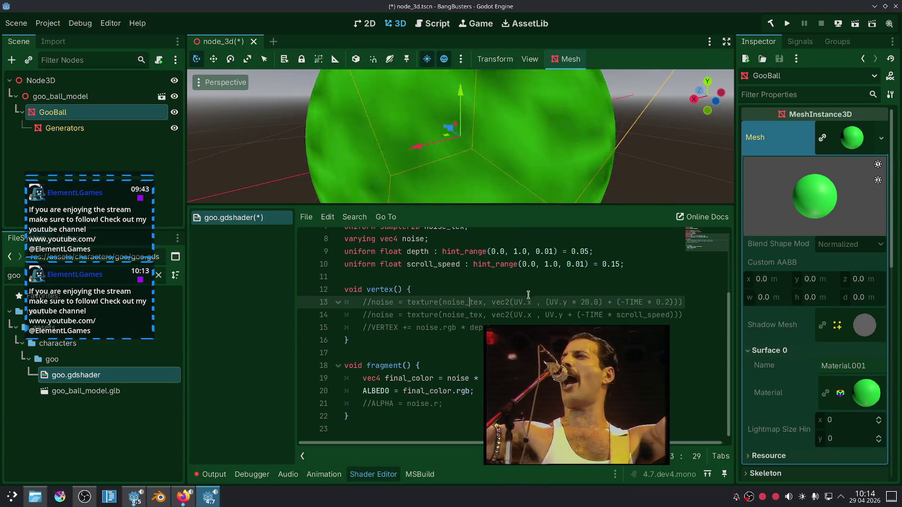
left_click(562, 315)
key("ctrl+k")
type(";")
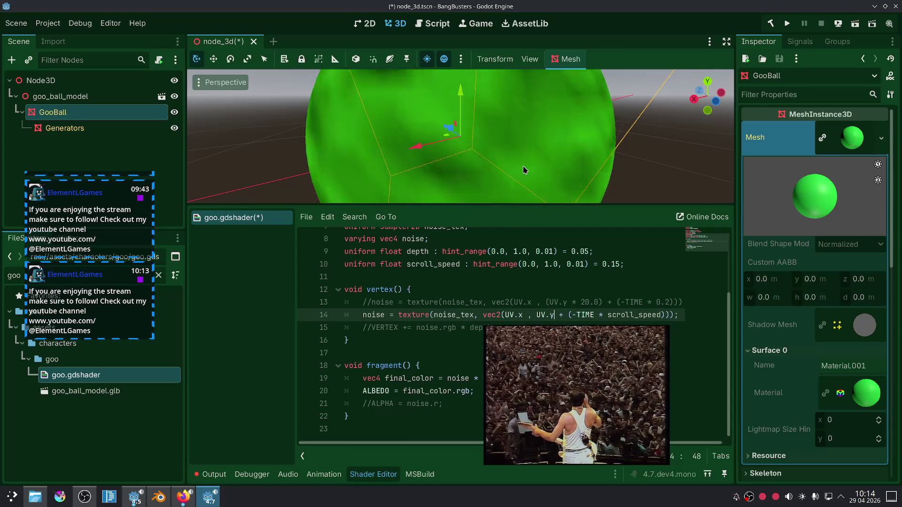
Change line 20 to ALBEDO = noise.rgb so the ball renders grey-white noise.
mouse_move(651, 375)
left_click_drag(651, 375, 778, 386)
left_click(550, 378)
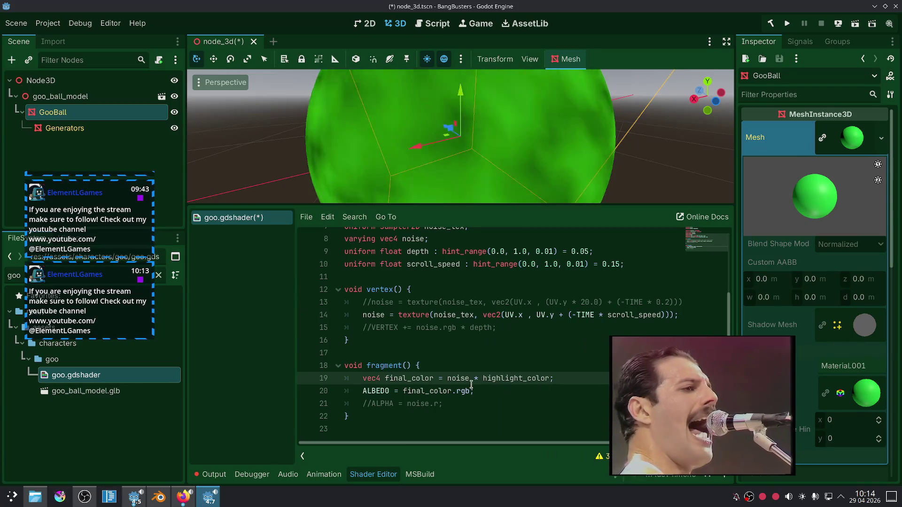
key("shift+Left")
key("shift+Left")
key("shift+Left")
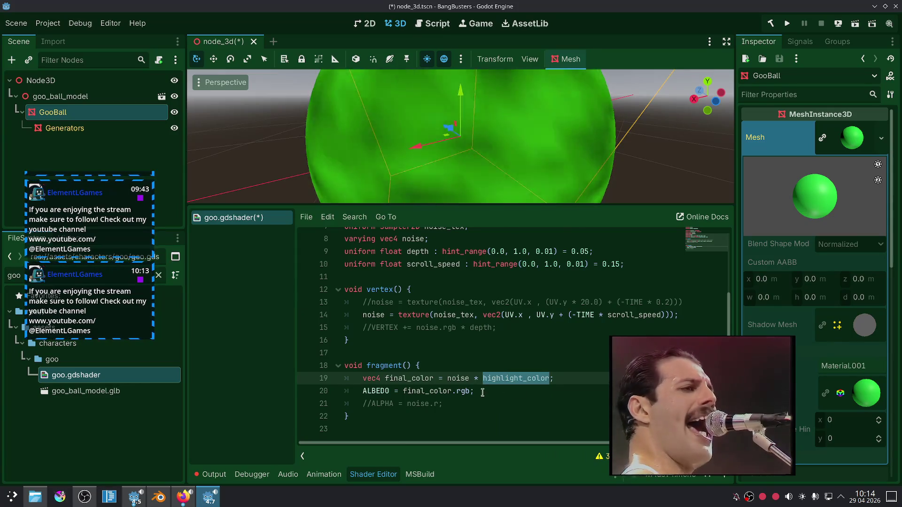
double_click(436, 390)
type("noise")
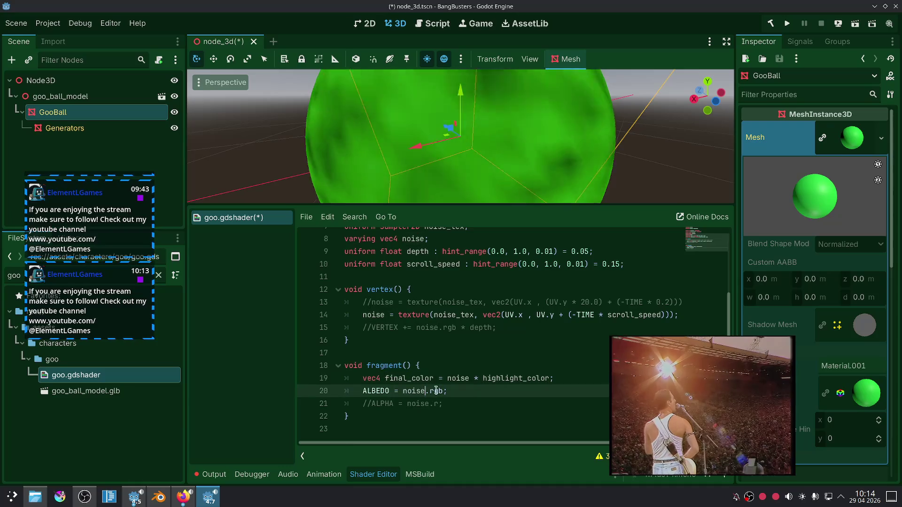
scroll(573, 163, "down", 5)
scroll(564, 162, "up", 3)
scroll(554, 161, "down", 5)
scroll(552, 162, "up", 4)
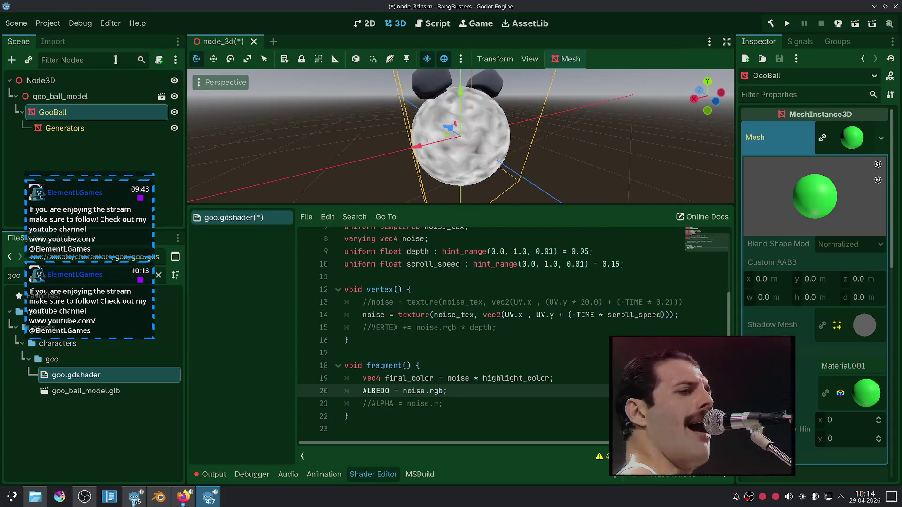
left_click(53, 42)
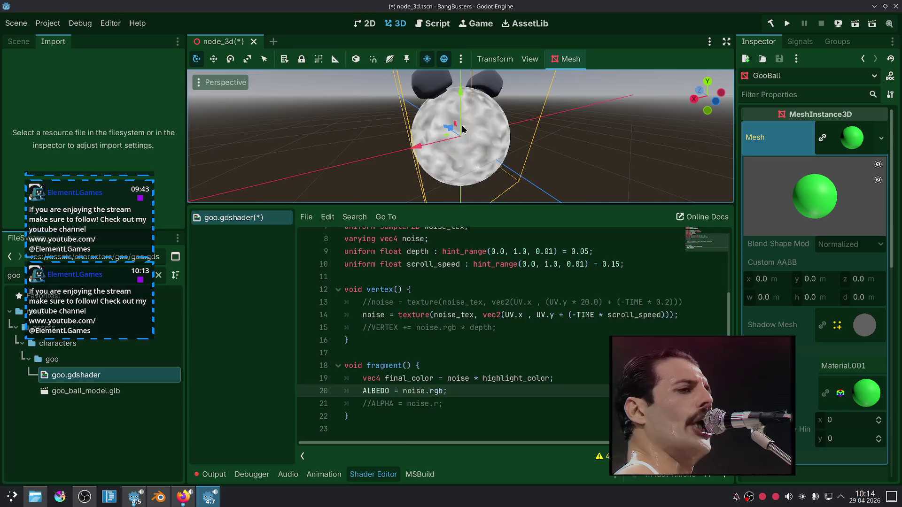
Open the advanced import settings for goo_ball_model.glb and select its GooBall mesh.
left_click(19, 41)
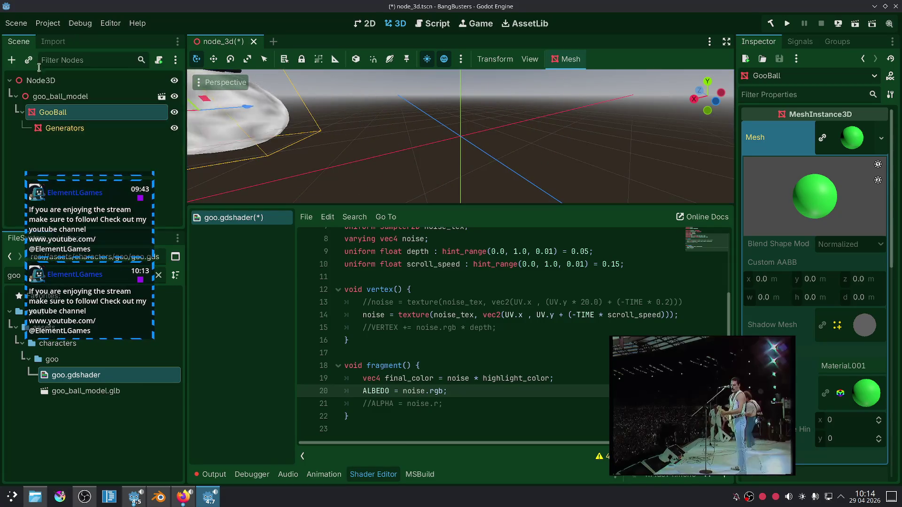
left_click(61, 95)
left_click(53, 42)
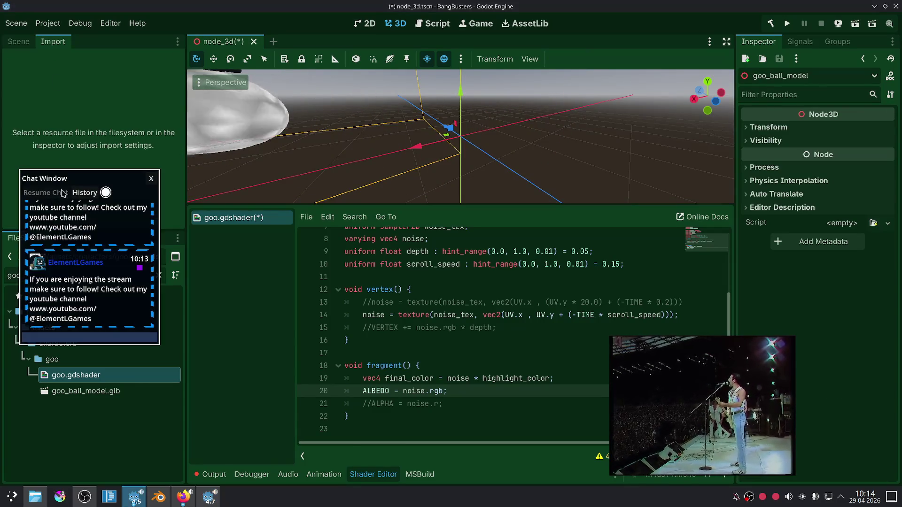
left_click(85, 391)
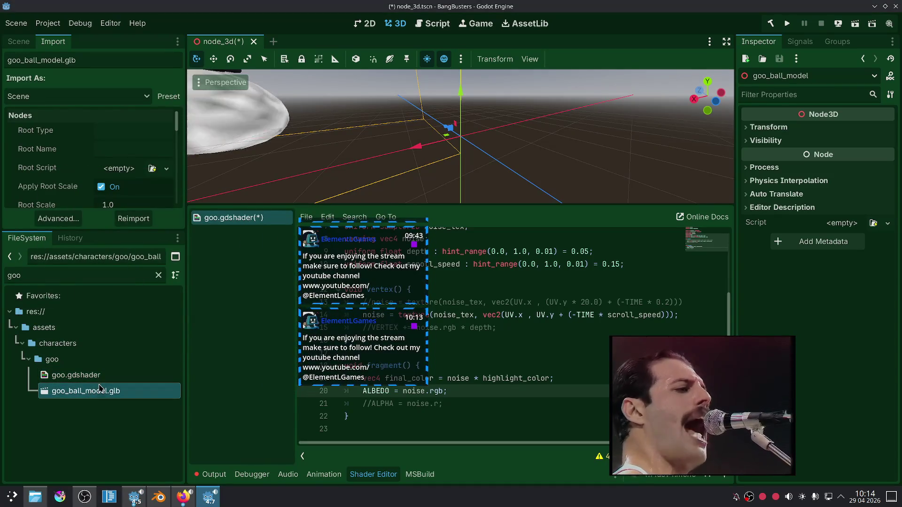
left_click(58, 218)
left_click_drag(525, 271, 511, 259)
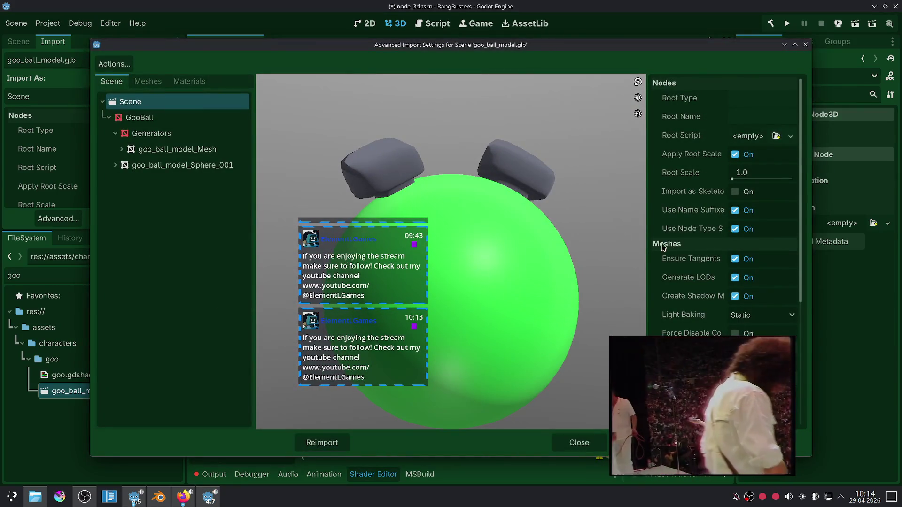
scroll(662, 247, "down", 5)
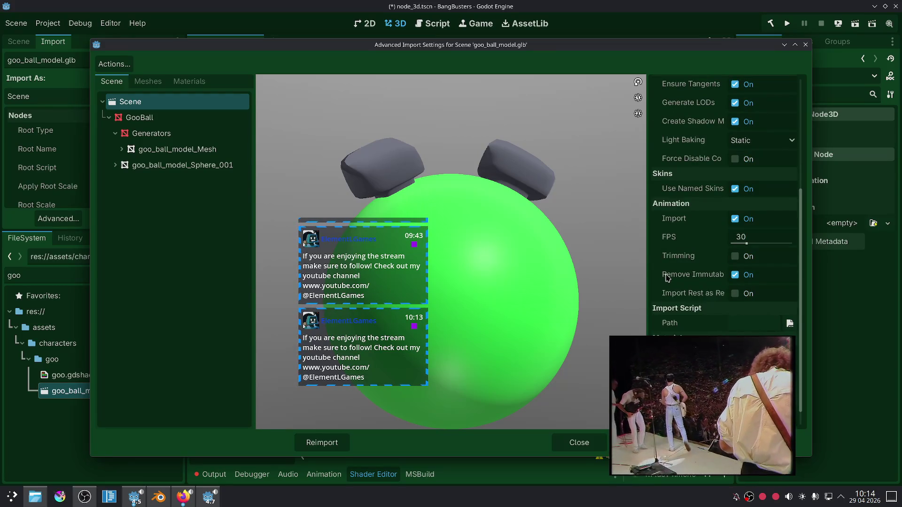
scroll(667, 235, "down", 1)
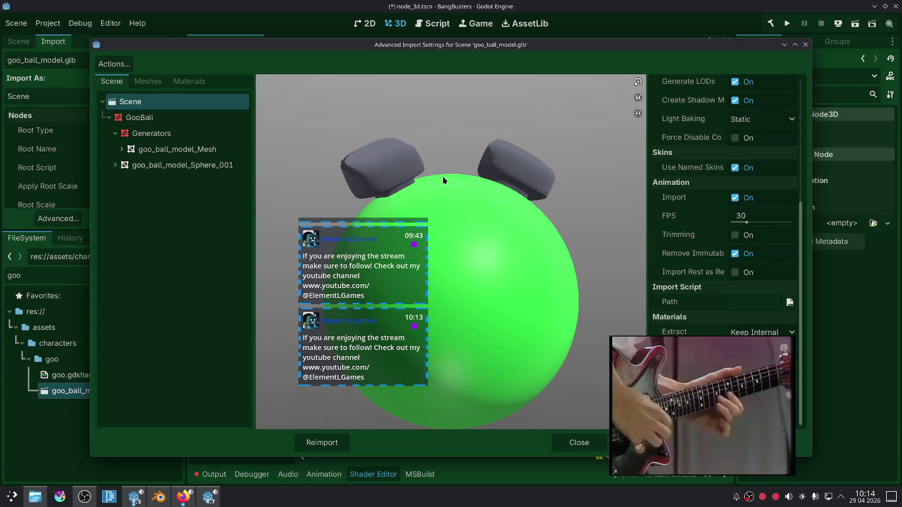
left_click(150, 118)
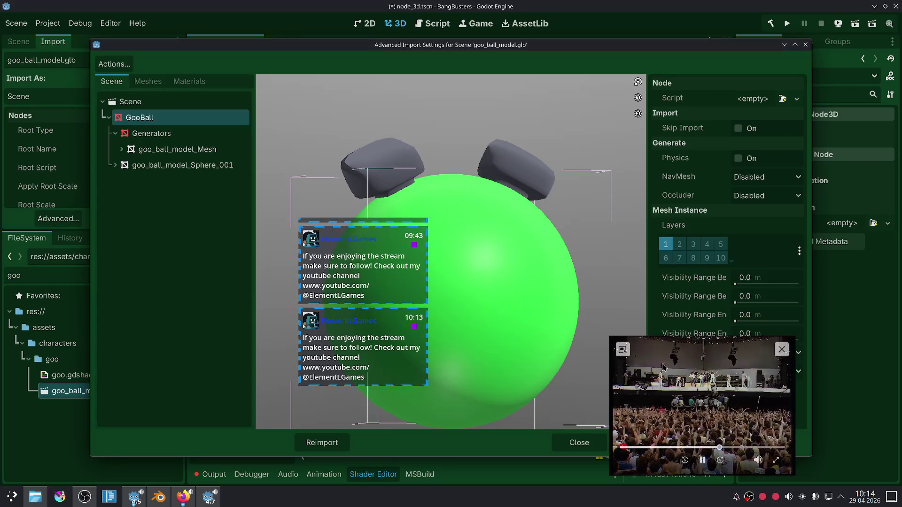
Disable shadow casting on the imported GooBall, raise its visibility range begin, and reimport.
left_click_drag(759, 402, 469, 387)
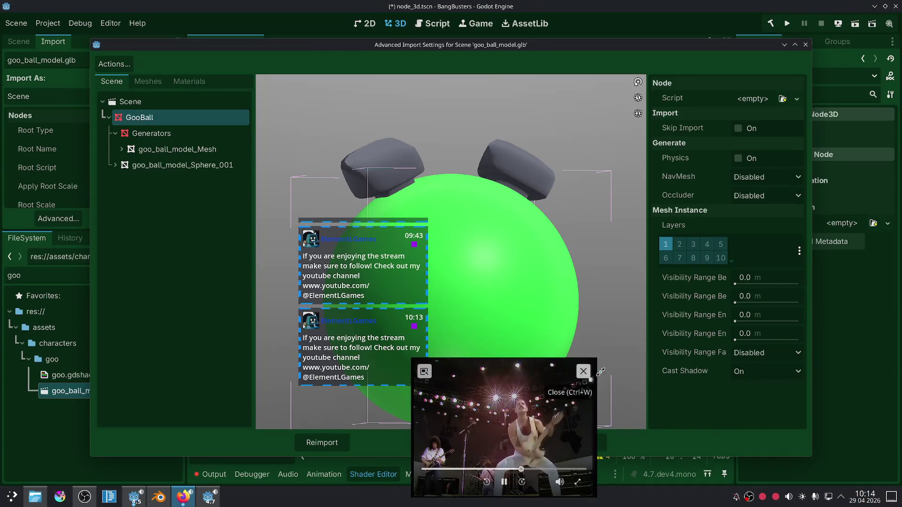
left_click(738, 373)
left_click(752, 389)
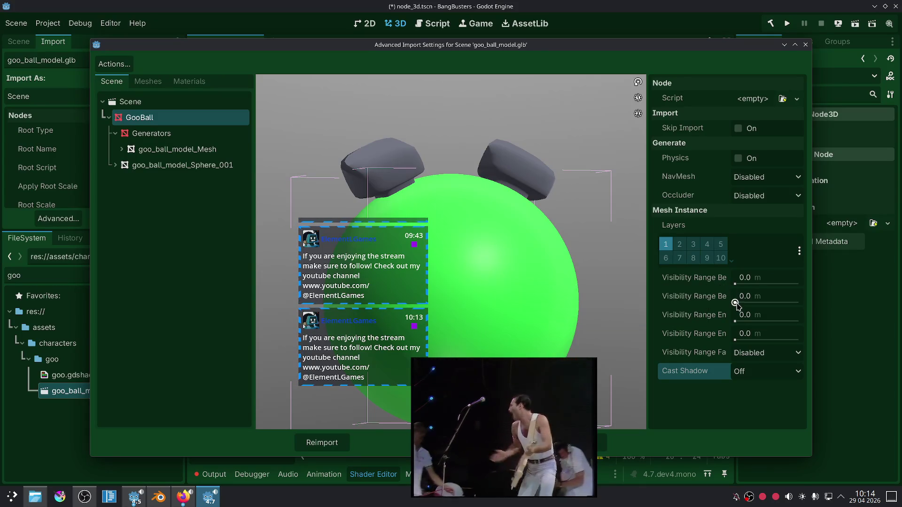
left_click_drag(735, 284, 744, 306)
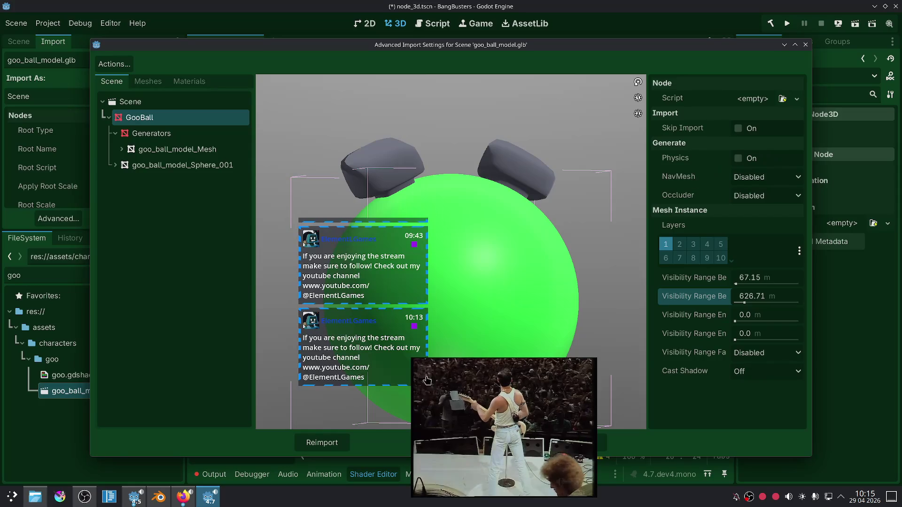
left_click(344, 444)
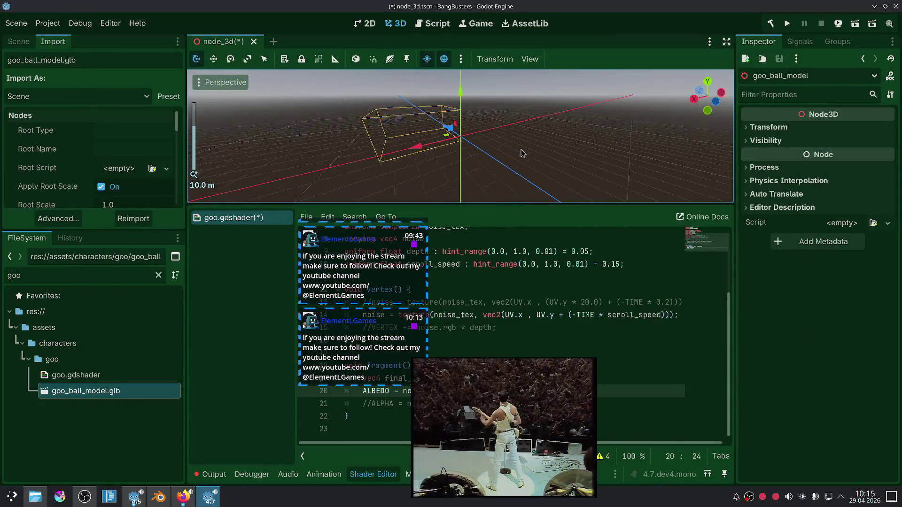
Reimport the goo ball model, then select goo_ball_model in the scene tree.
scroll(525, 149, "down", 10)
scroll(525, 149, "up", 10)
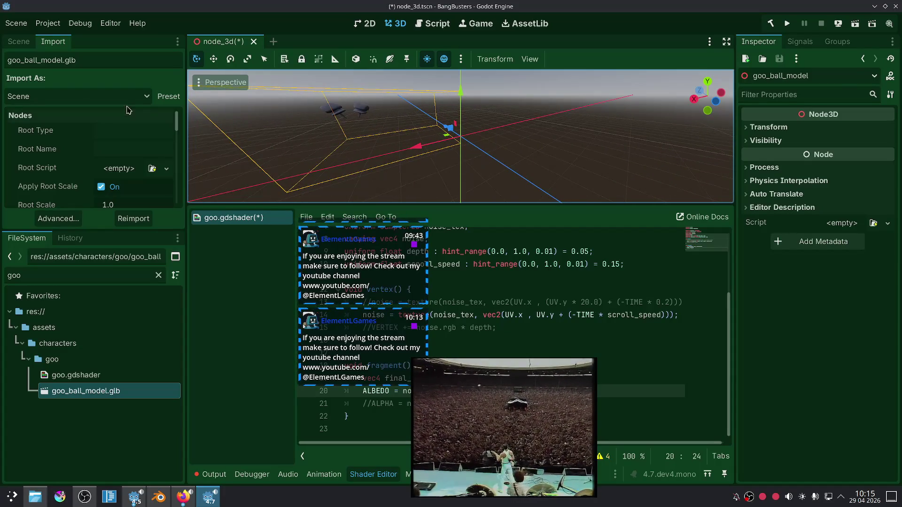
left_click(161, 100)
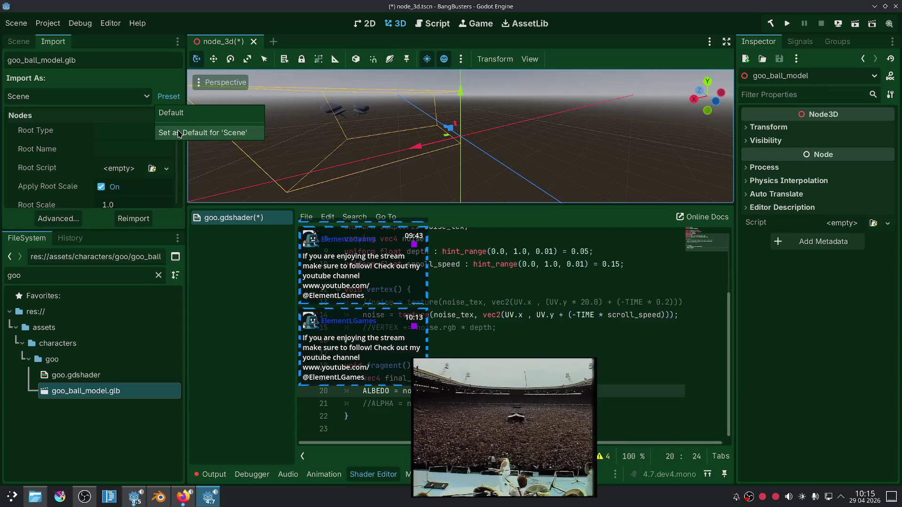
left_click(151, 162)
left_click(125, 217)
scroll(408, 144, "down", 3)
scroll(409, 145, "up", 8)
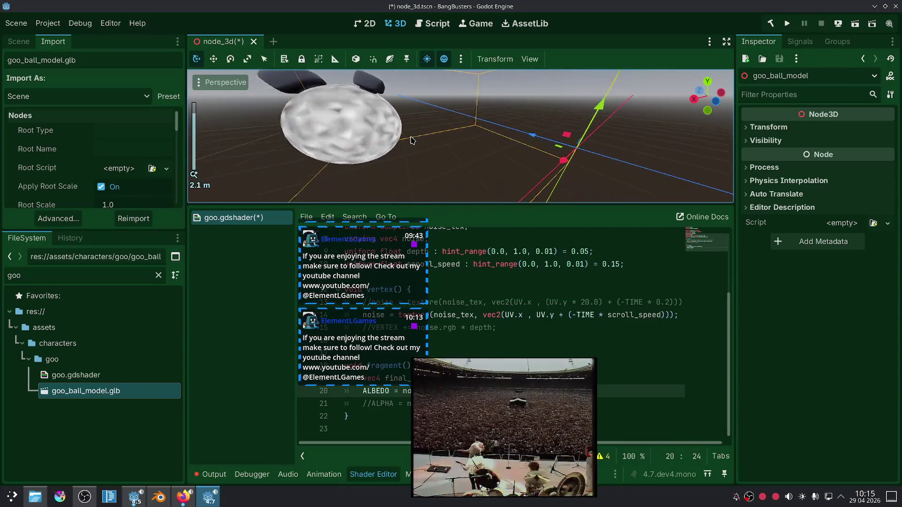
scroll(368, 138, "down", 3)
left_click(446, 140)
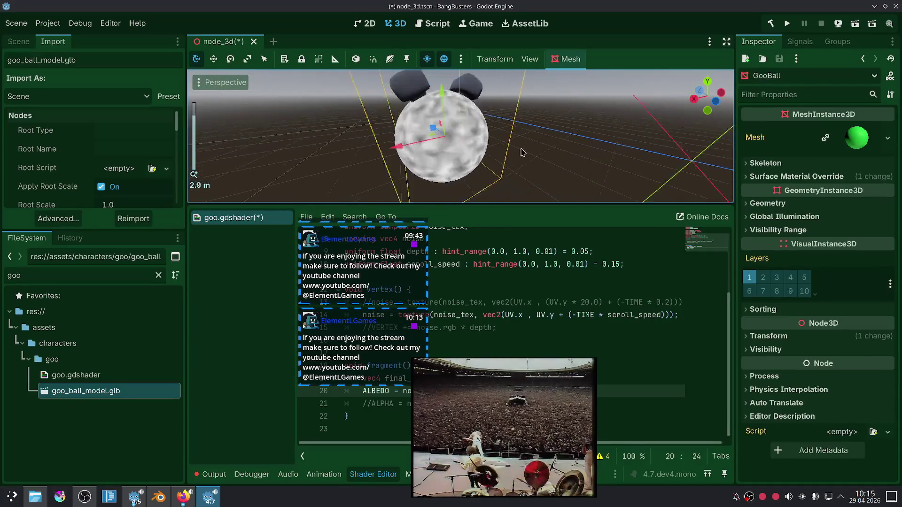
scroll(539, 176, "down", 2)
scroll(539, 175, "down", 3)
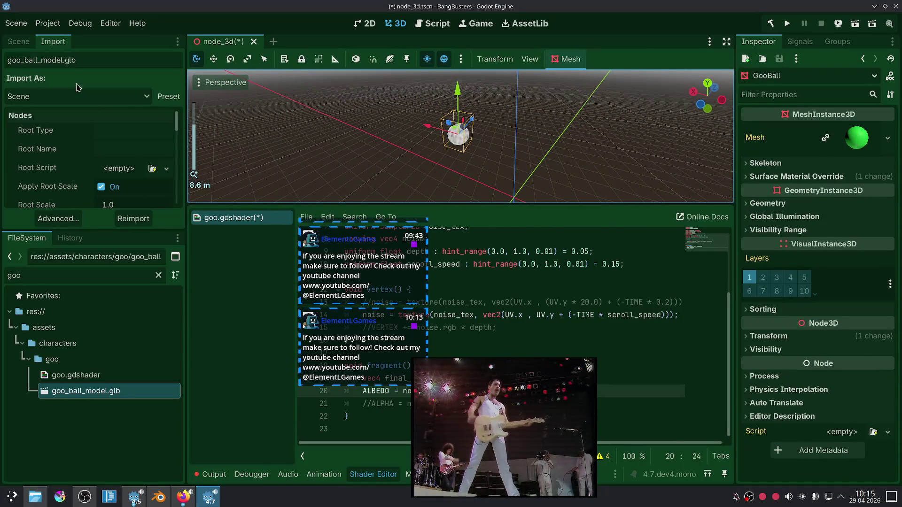
left_click(19, 41)
left_click(52, 96)
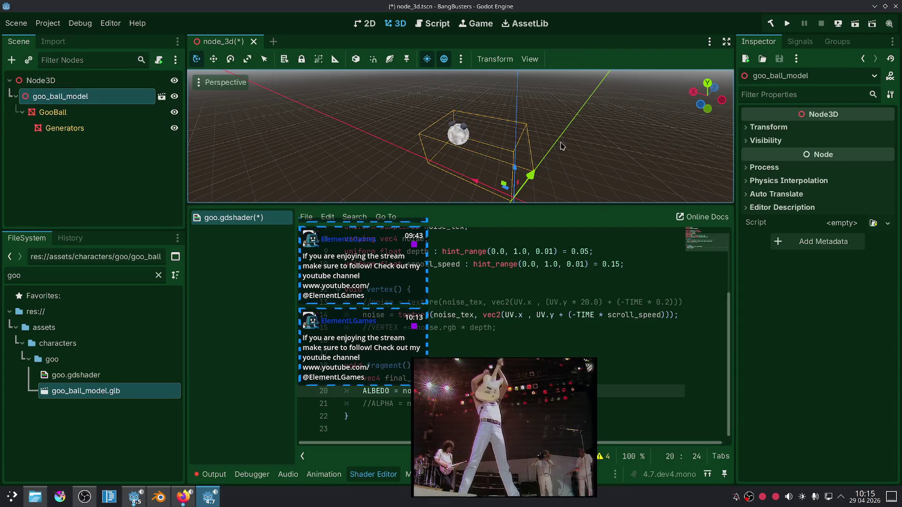
Revert GooBall's Position from 4.955, 0.542, 3.264 to 0, 0, 0.
left_click(768, 127)
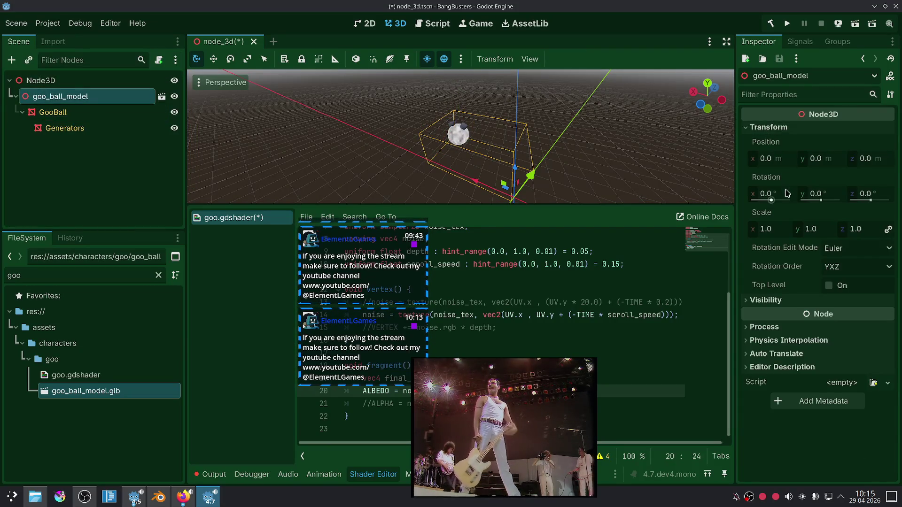
left_click(53, 111)
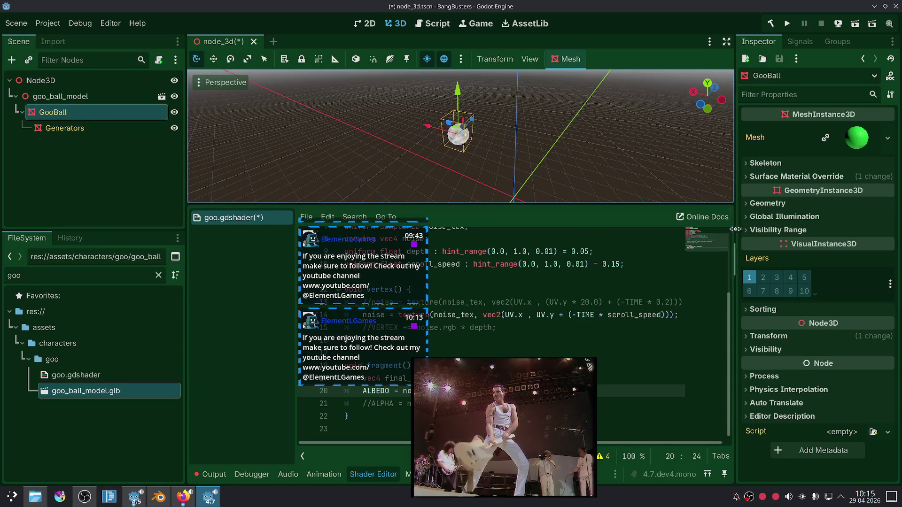
left_click(769, 336)
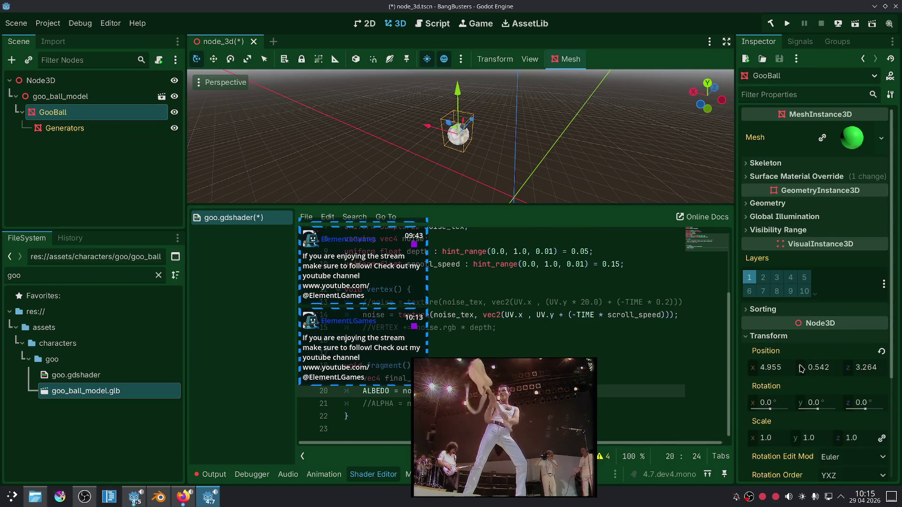
left_click(880, 352)
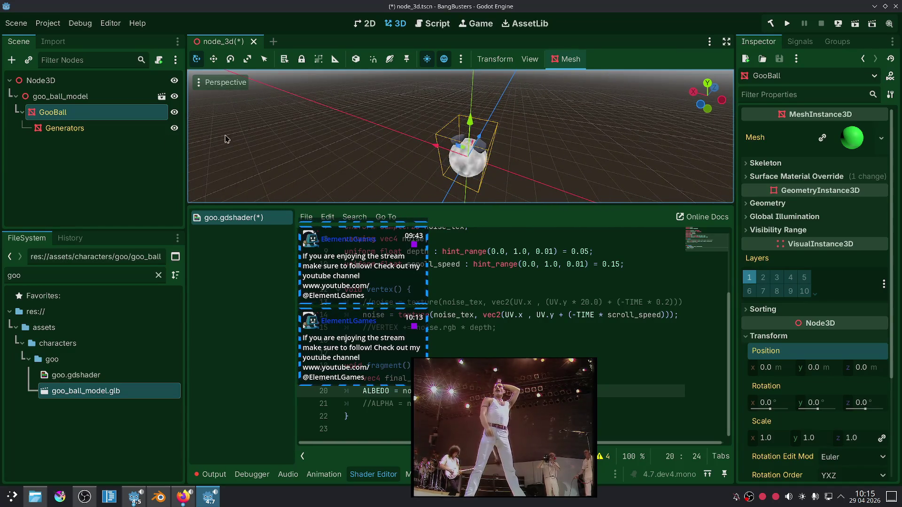
left_click(80, 159)
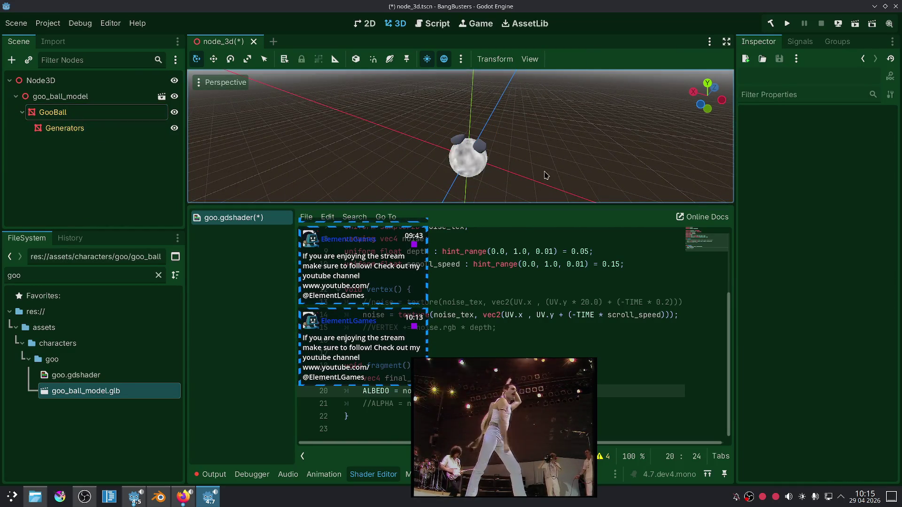
scroll(570, 156, "up", 5)
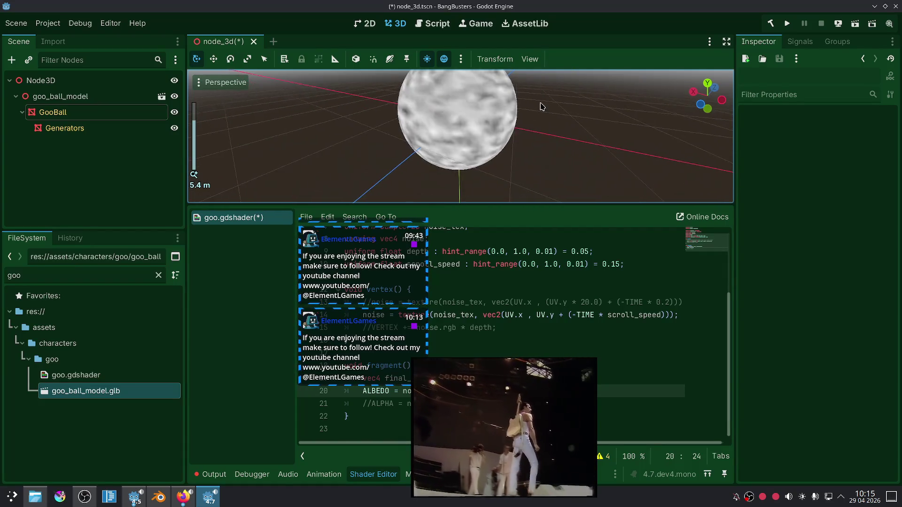
left_click(500, 131)
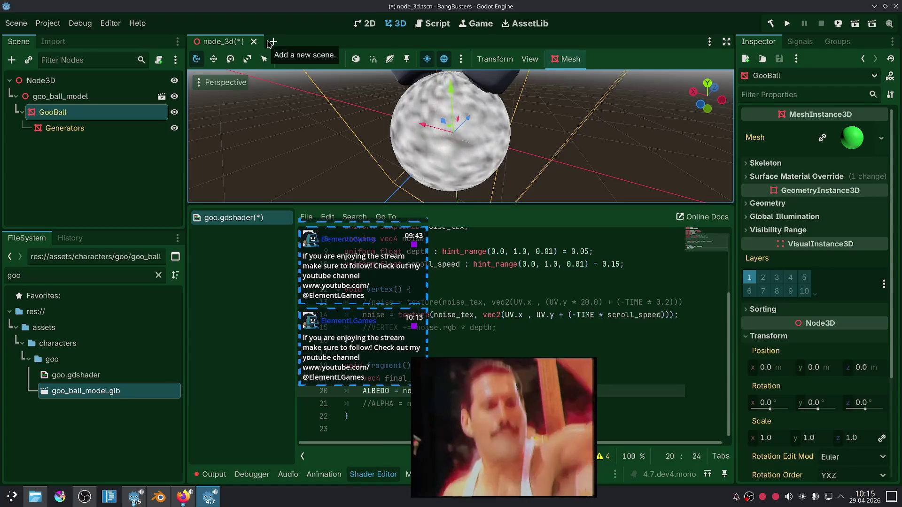
right_click(73, 80)
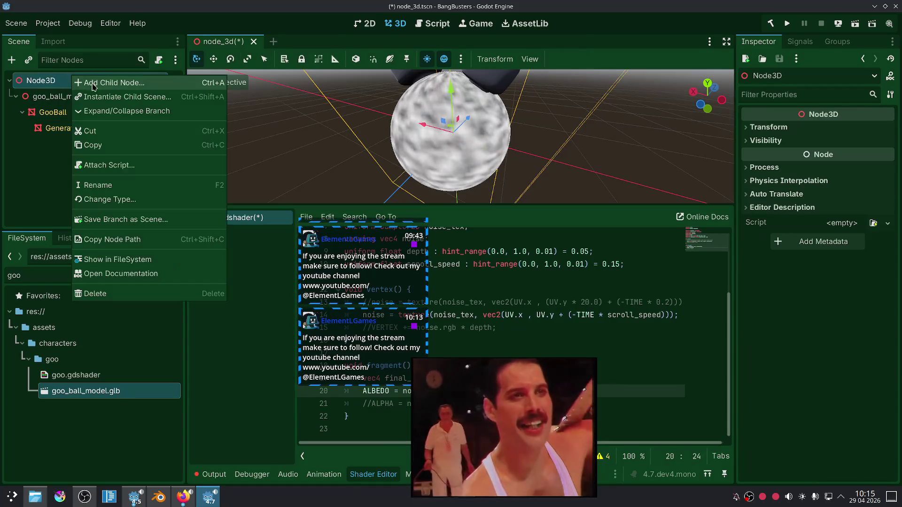
Add a MeshInstance3D child under Node3D and give it a new SphereMesh.
left_click(103, 84)
type("ne")
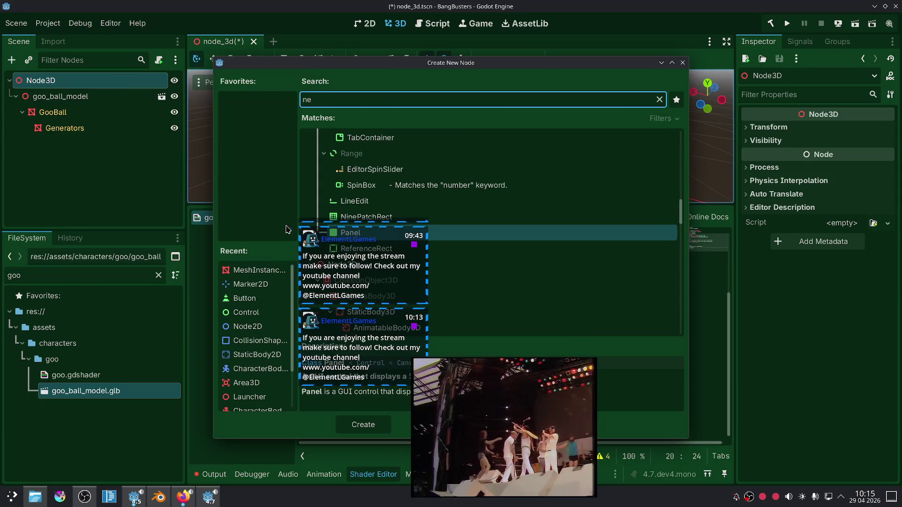
double_click(256, 270)
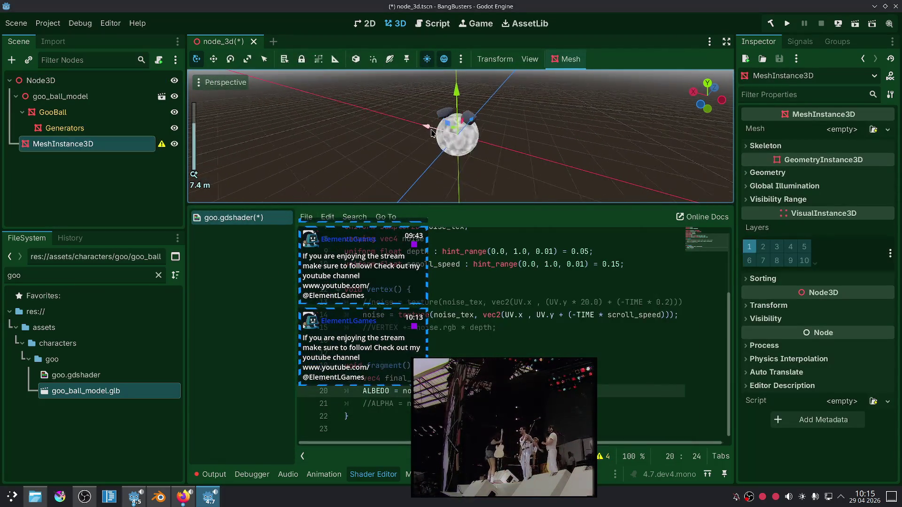
left_click(843, 130)
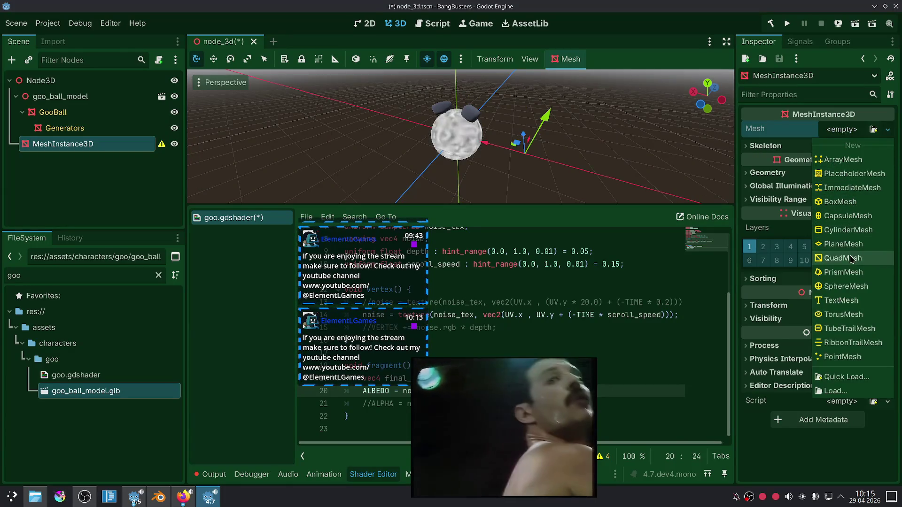
left_click(842, 286)
key("f")
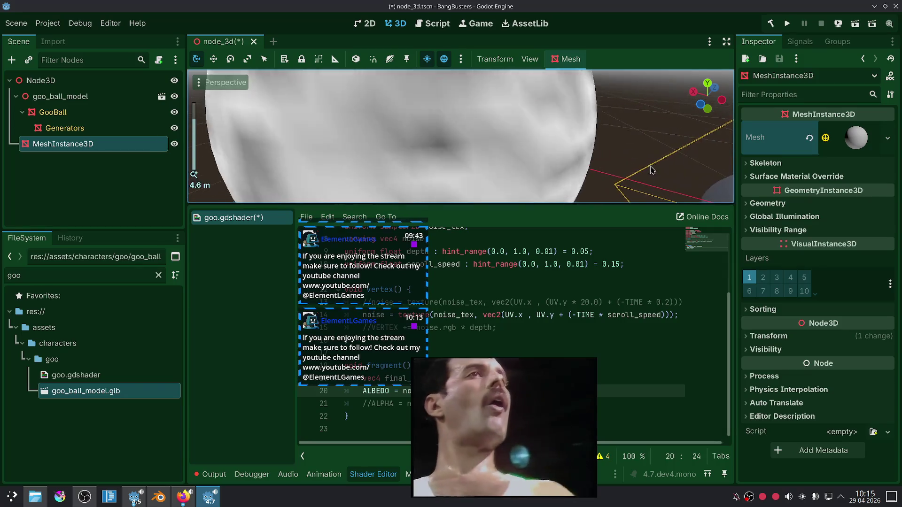
scroll(604, 152, "down", 5)
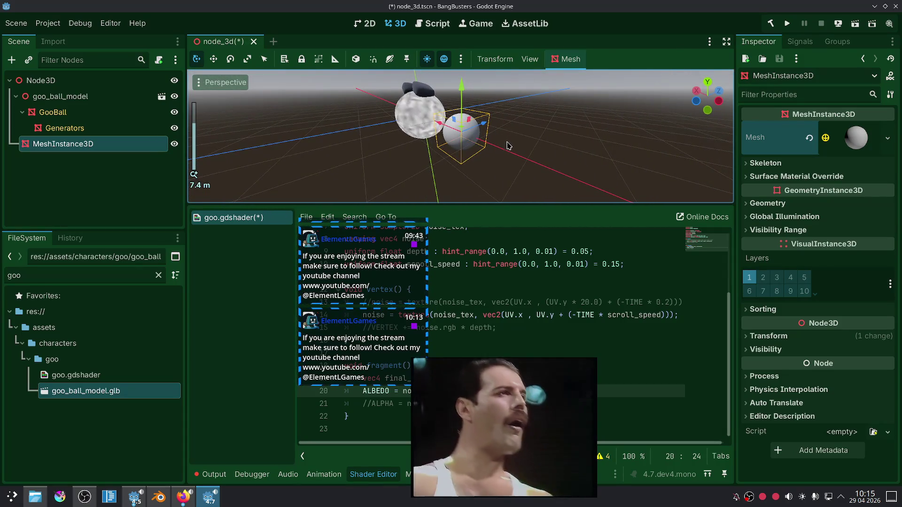
Set the sphere's height to 2.0 m, radial segments to 128 and rings to 64.
left_click(845, 138)
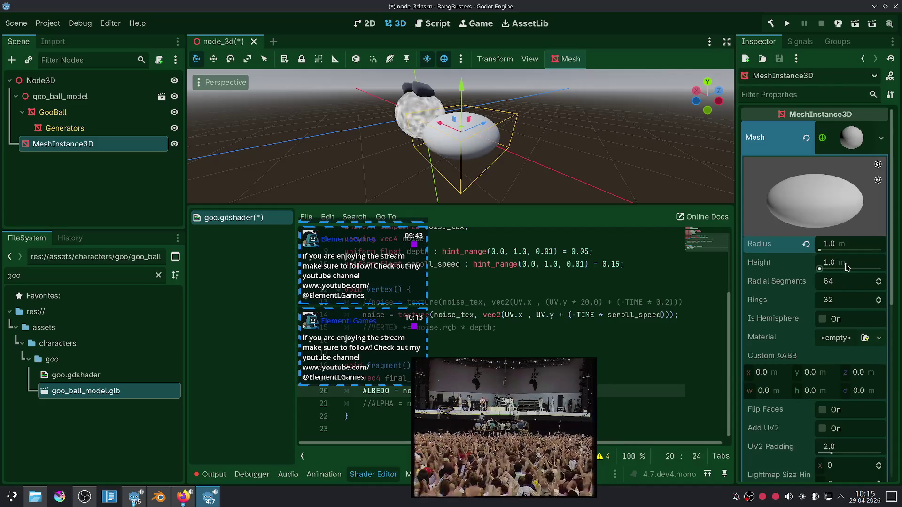
key("Return")
key("f")
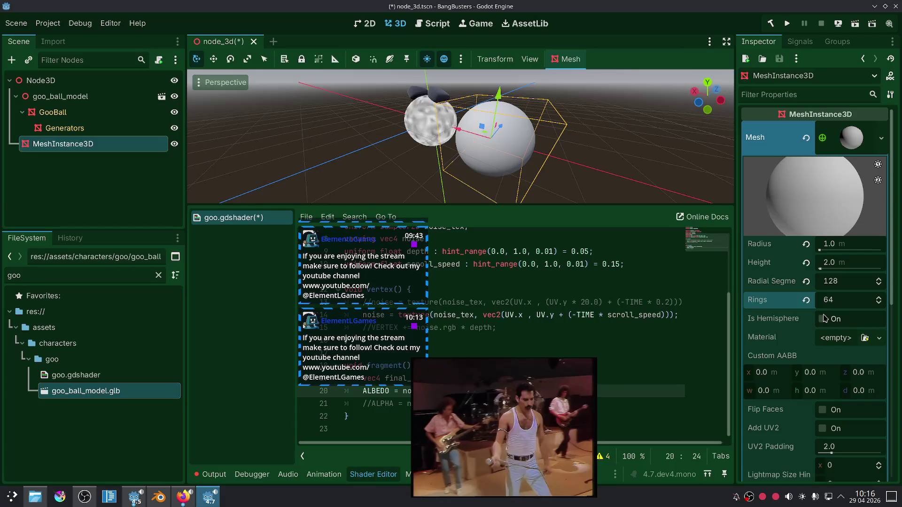
scroll(811, 321, "down", 5)
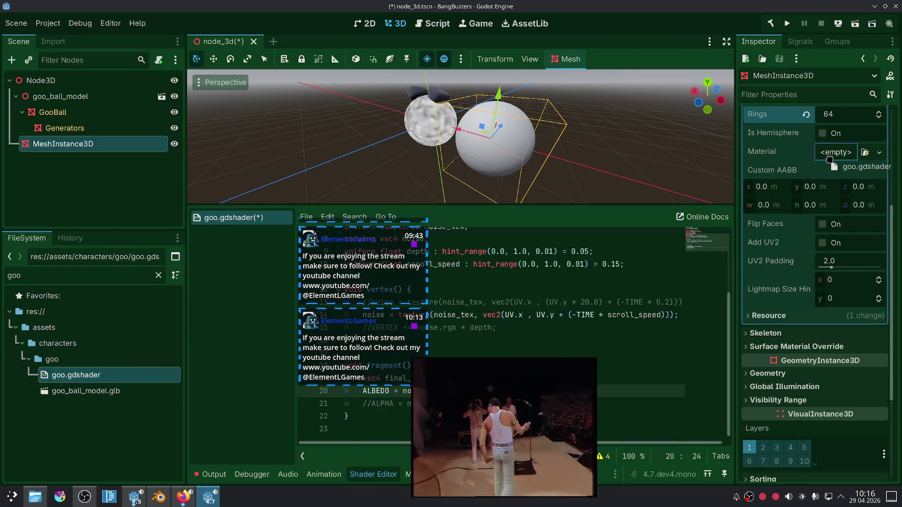
Apply goo.gdshader as the sphere's material with green Base Color and Highlight Color.
left_click_drag(829, 160, 834, 157)
left_click(860, 168)
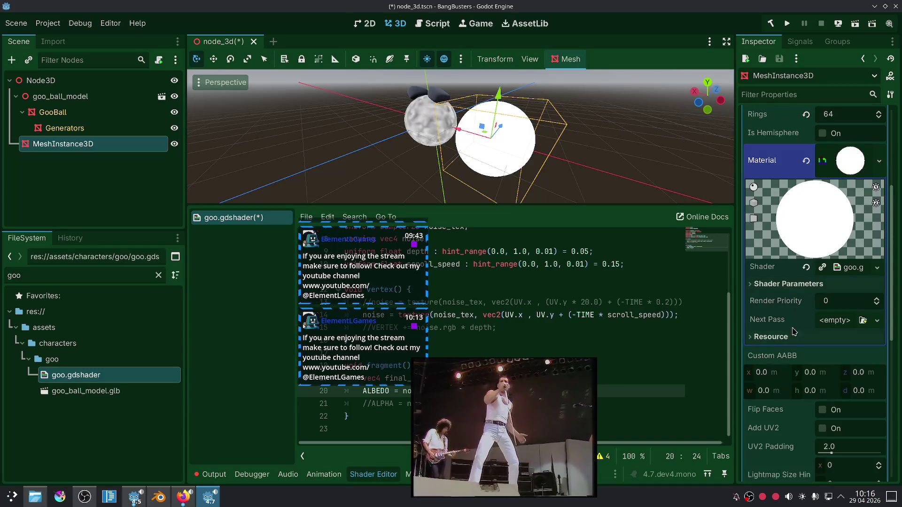
scroll(794, 371, "down", 2)
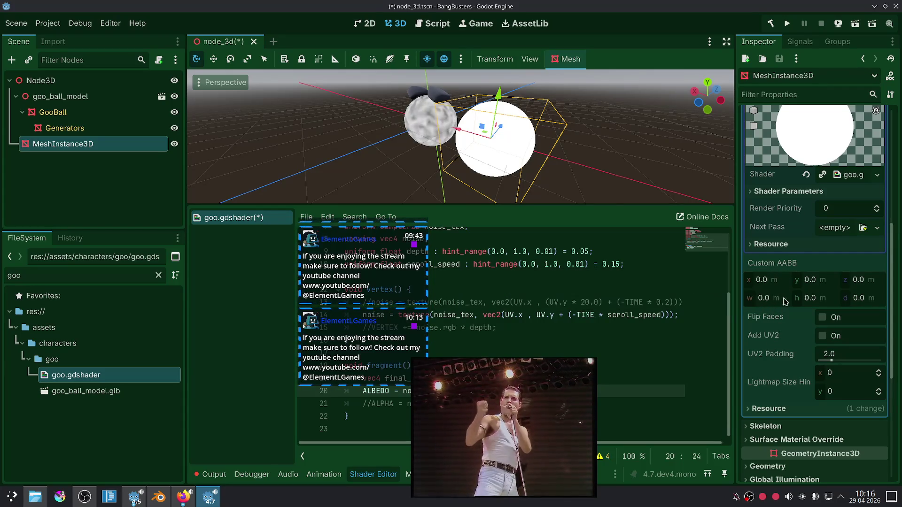
left_click(851, 175)
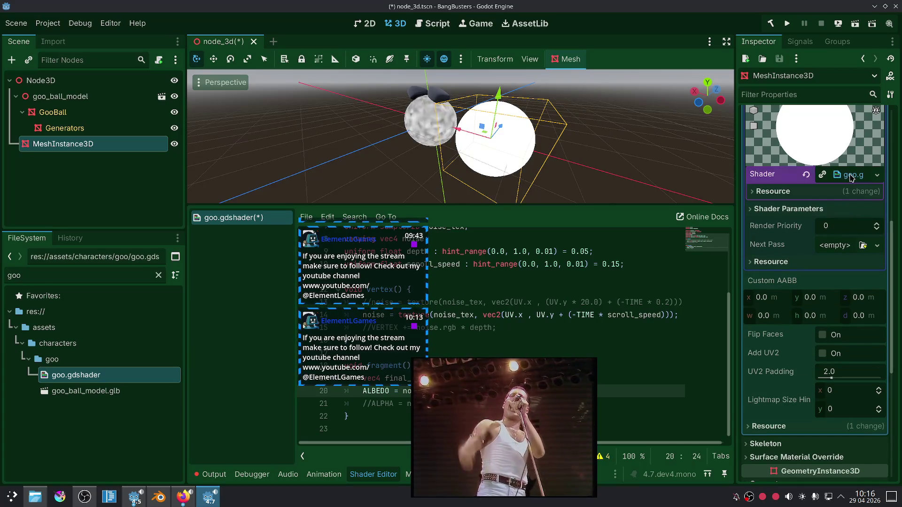
left_click(796, 210)
left_click(846, 229)
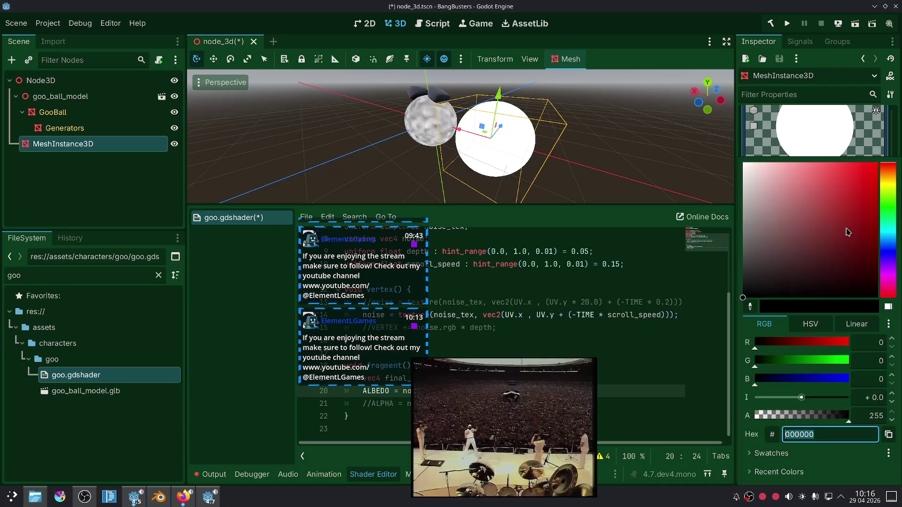
left_click(886, 208)
left_click(816, 147)
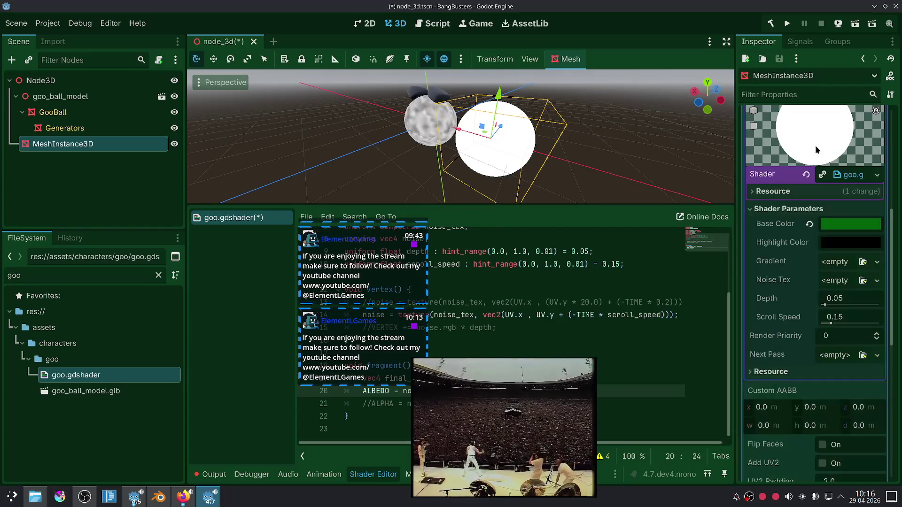
left_click(832, 246)
left_click(886, 208)
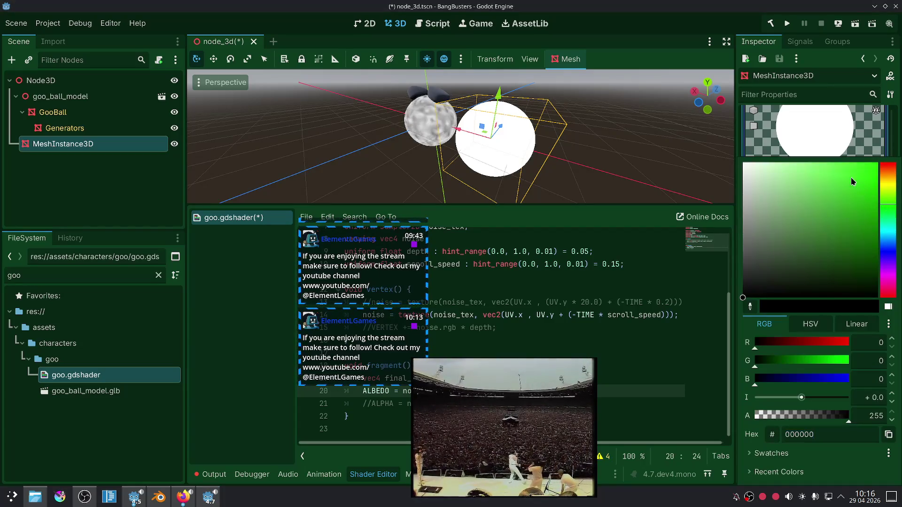
left_click(733, 329)
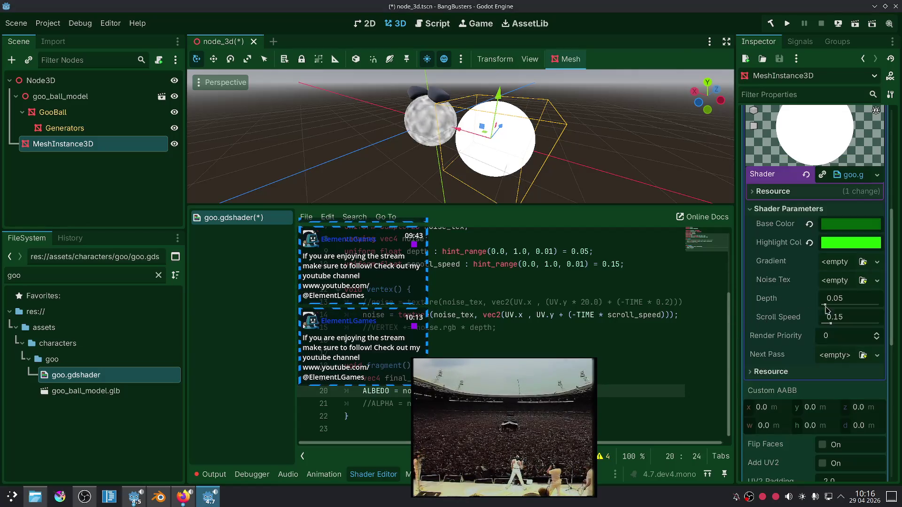
Give Noise Tex a new NoiseTexture2D using a FastNoiseLite generator.
left_click(839, 264)
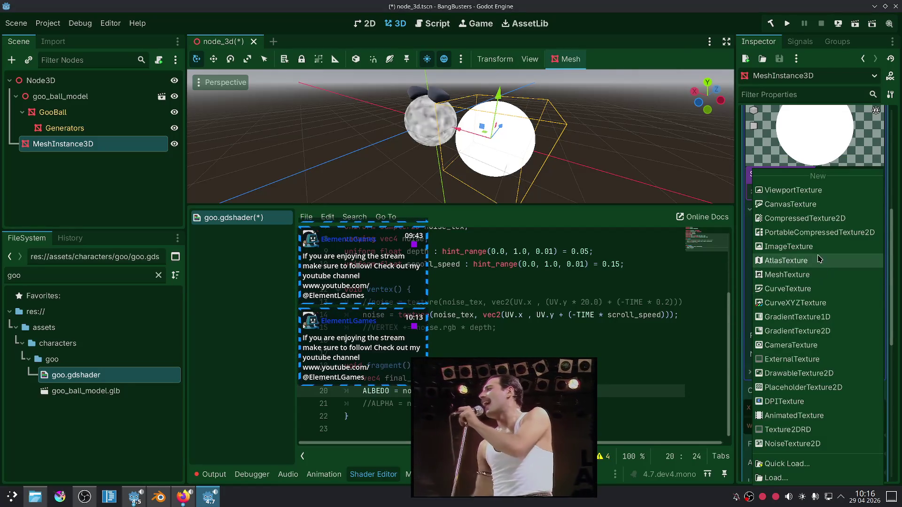
left_click(798, 444)
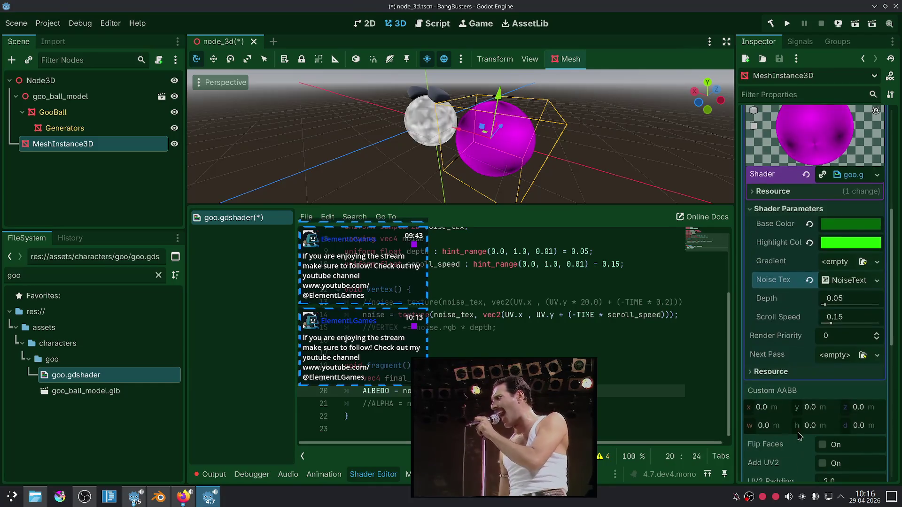
left_click(845, 282)
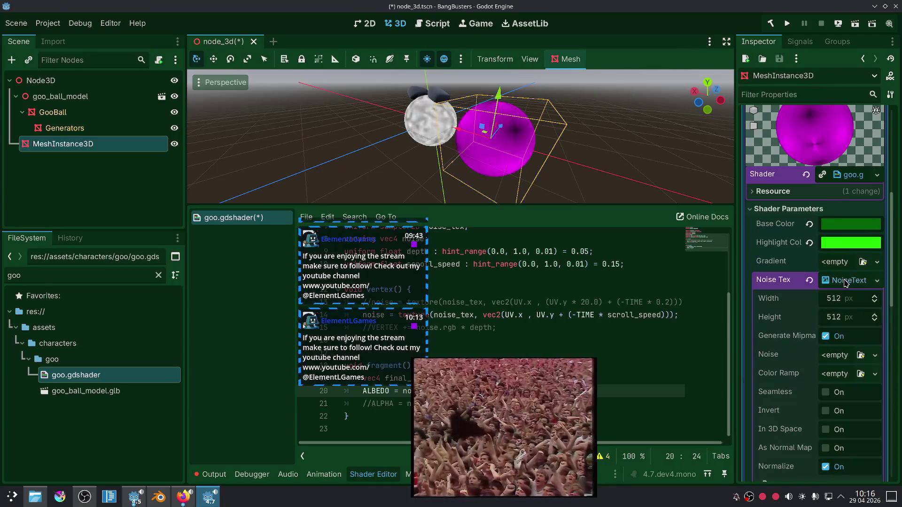
left_click(835, 357)
left_click(836, 385)
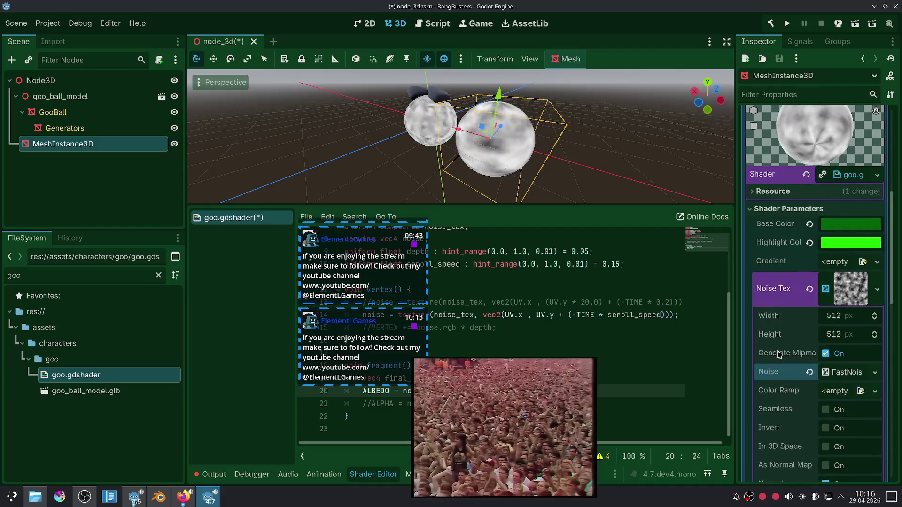
Revert GooBall's noise texture width and height back to 512.
scroll(579, 111, "up", 3)
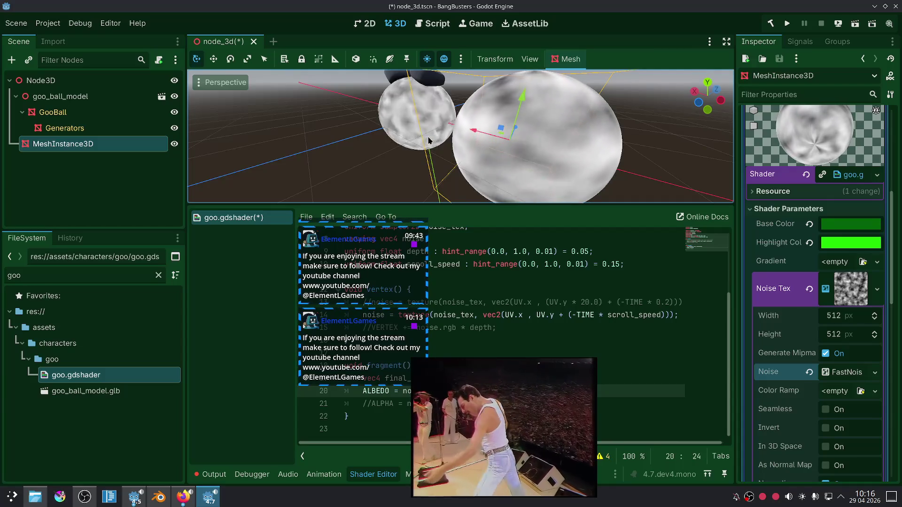
scroll(418, 134, "down", 3)
scroll(540, 150, "up", 5)
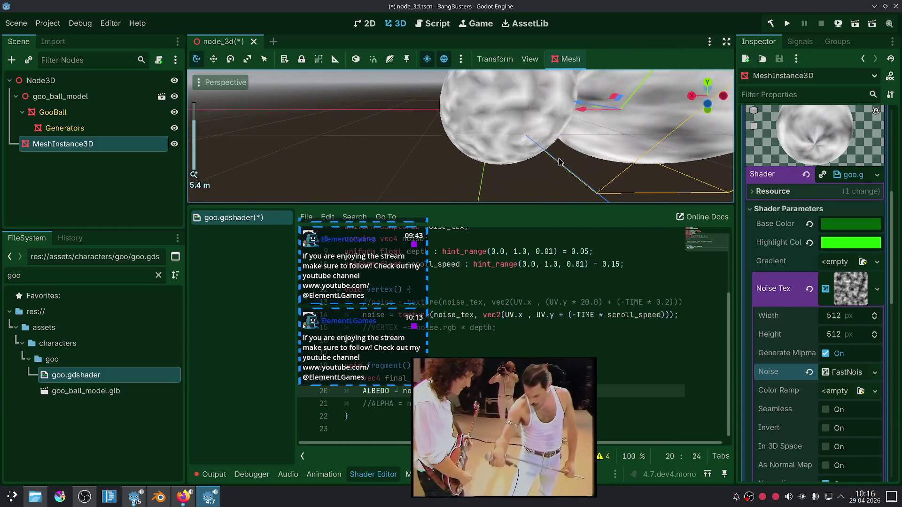
scroll(558, 162, "up", 2)
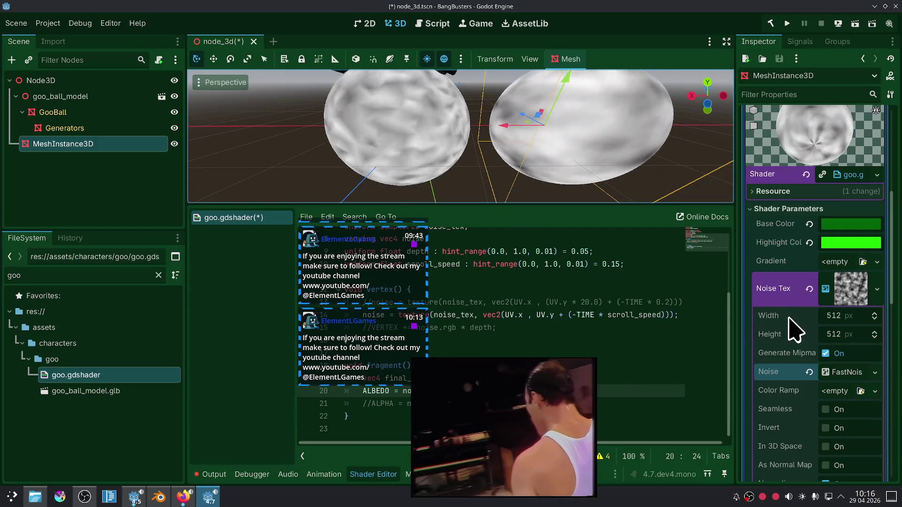
scroll(791, 359, "down", 2)
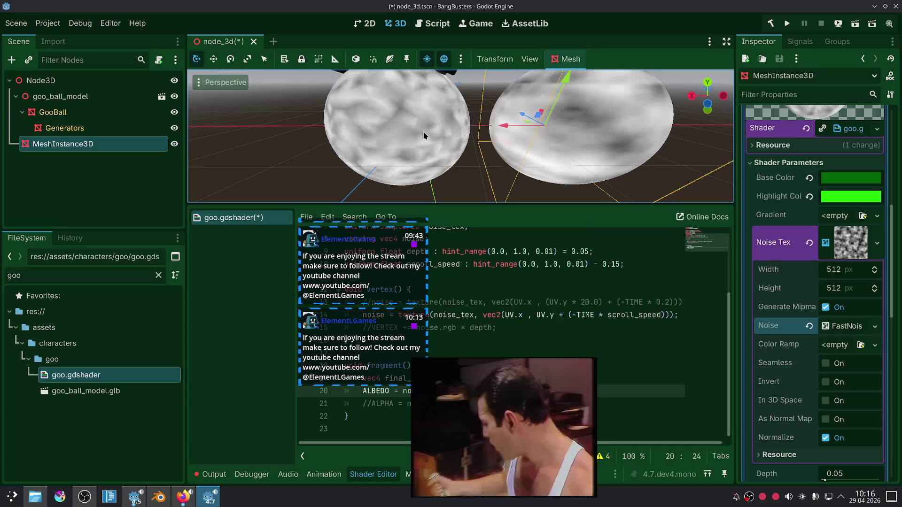
left_click(423, 135)
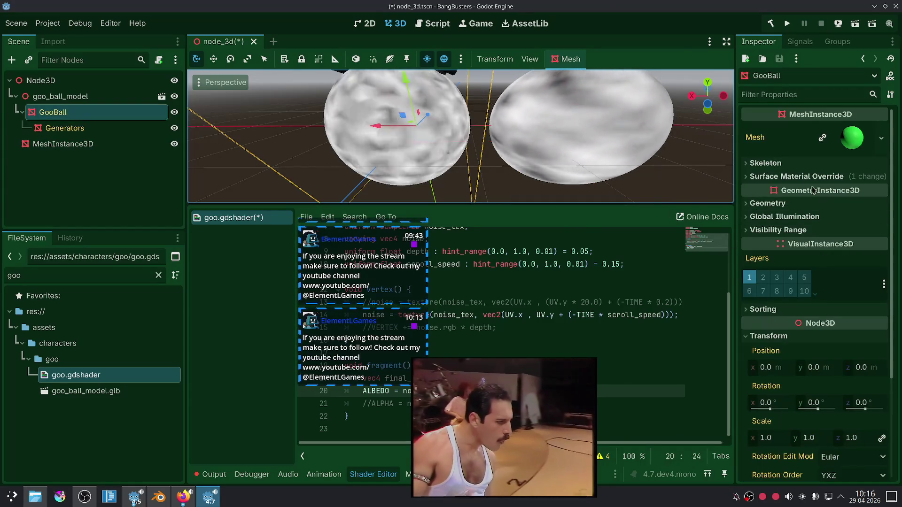
left_click(852, 200)
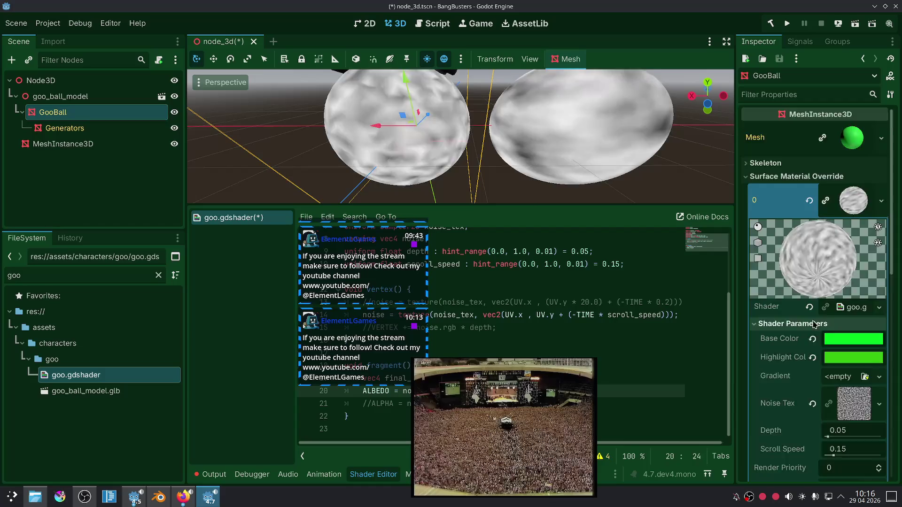
scroll(805, 326, "down", 2)
left_click(853, 311)
scroll(817, 431, "down", 3)
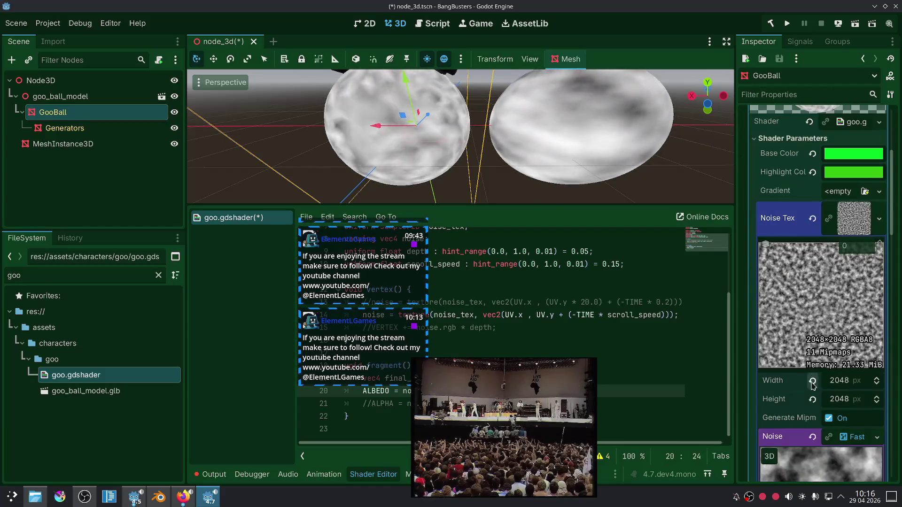
scroll(815, 257, "down", 4)
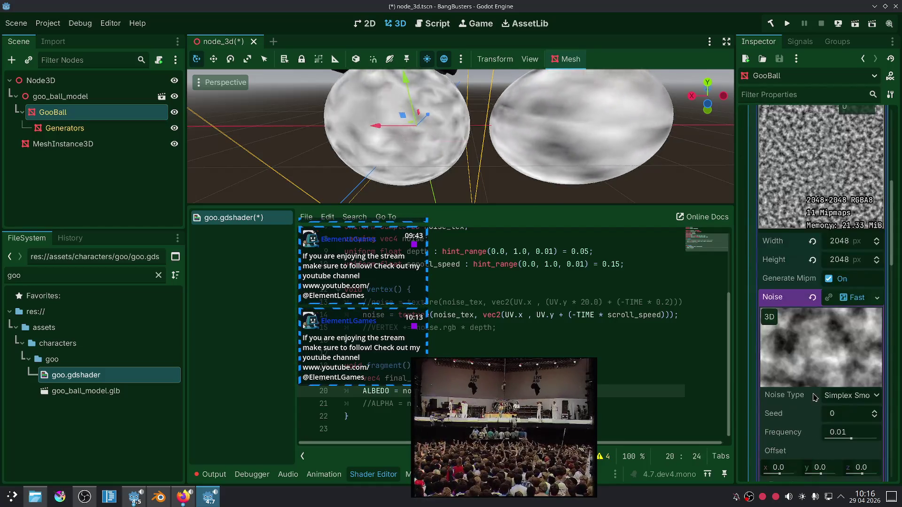
left_click(812, 259)
left_click(812, 241)
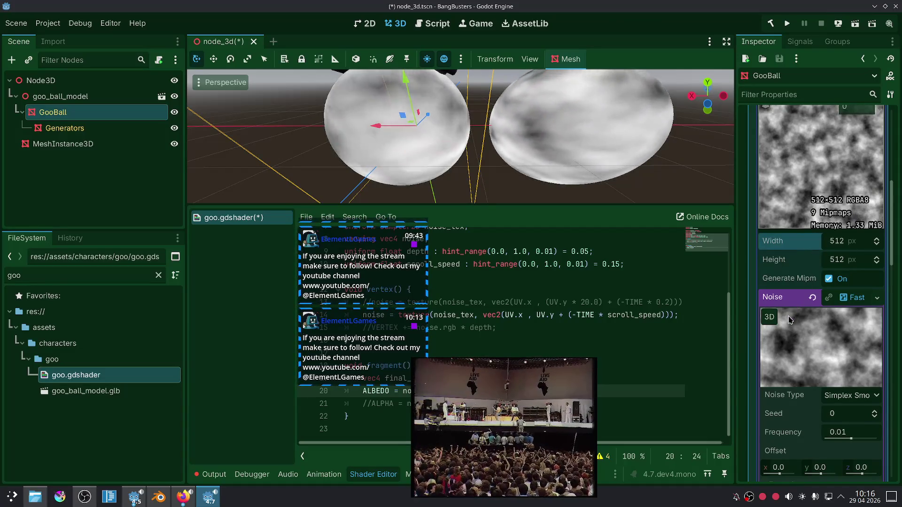
Tick Seamless on the test sphere's noise texture.
scroll(787, 337, "down", 3)
scroll(788, 337, "down", 10)
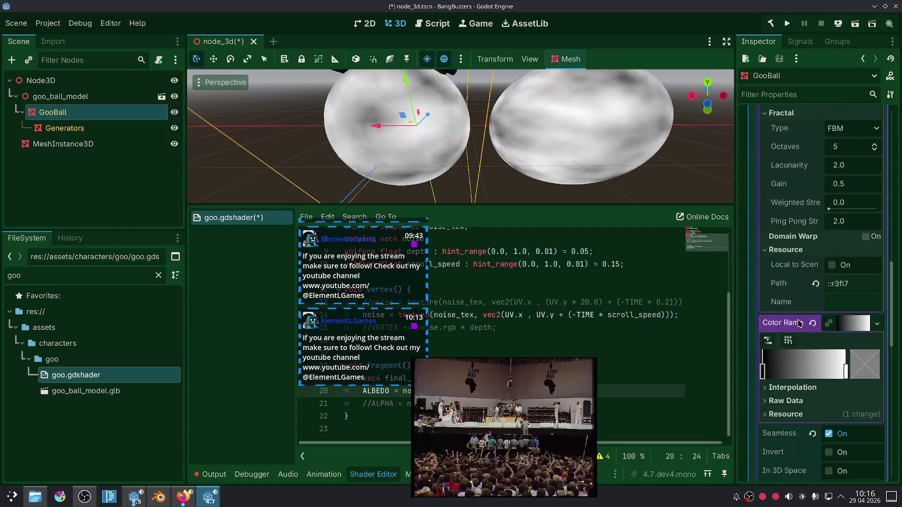
scroll(802, 299, "down", 4)
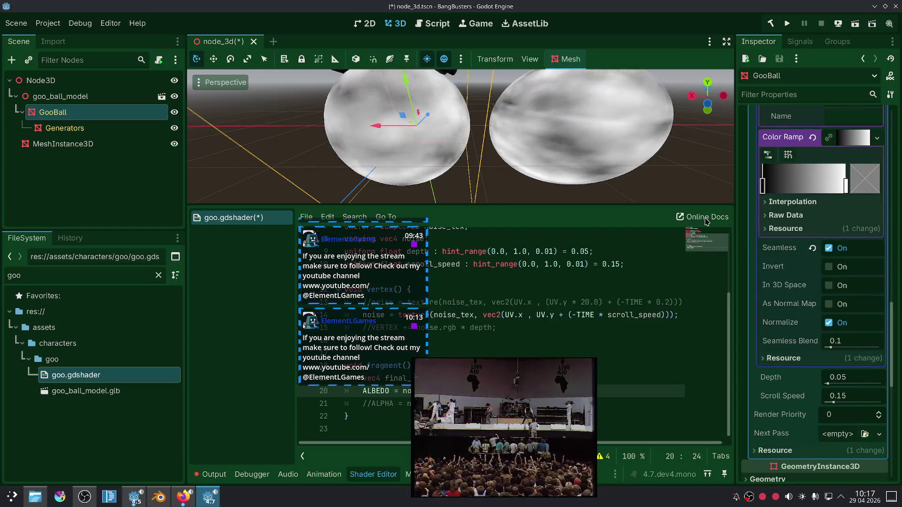
left_click(540, 122)
scroll(804, 374, "down", 5)
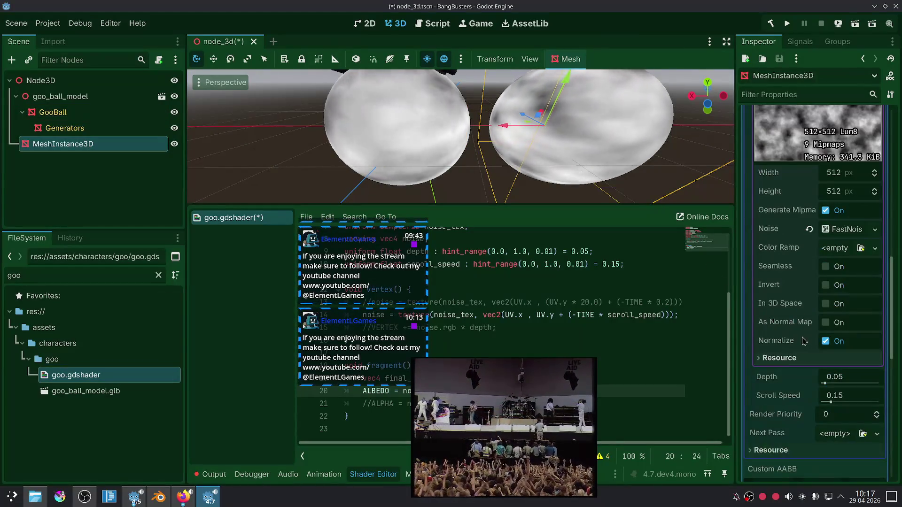
left_click(825, 266)
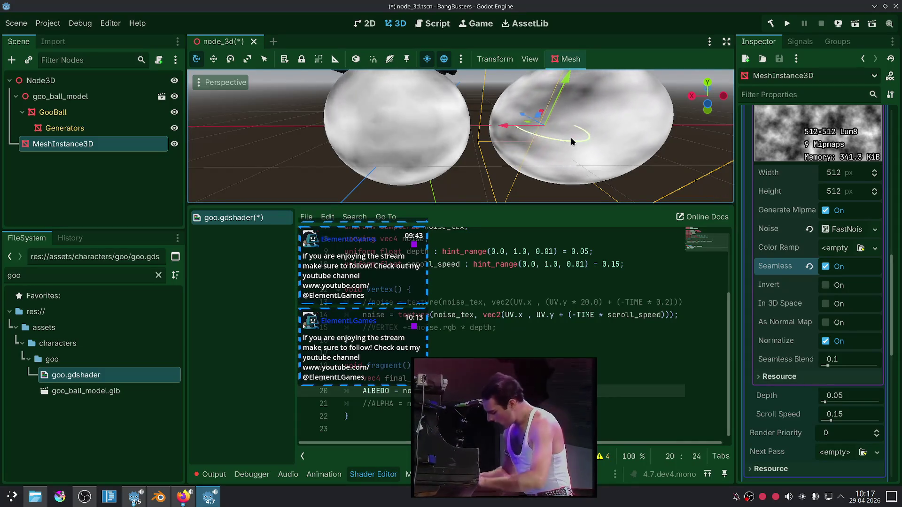
Review GooBall's material override settings and orbit around the two spheres to compare them.
left_click(132, 112)
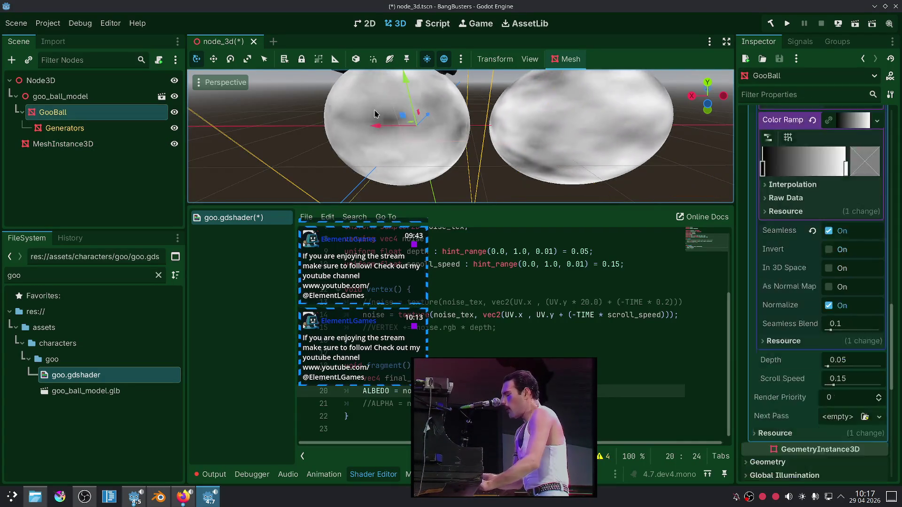
left_click(128, 100)
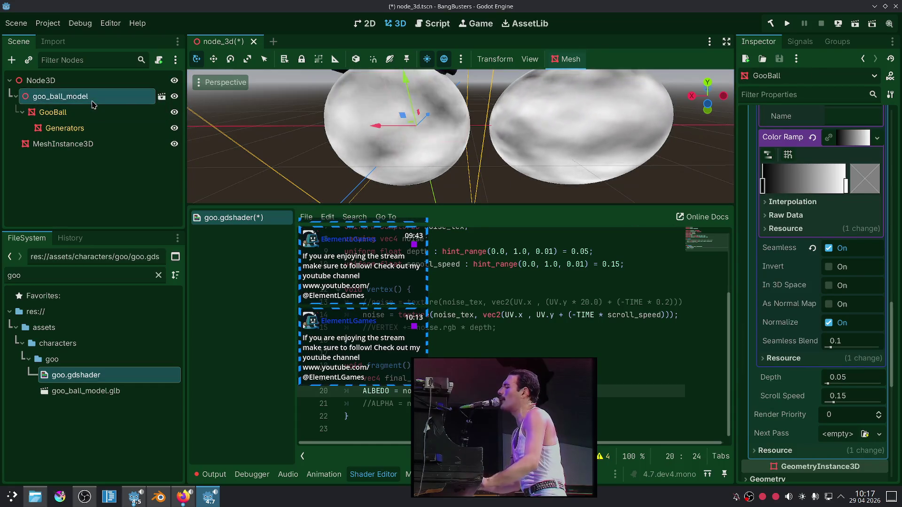
left_click(126, 112)
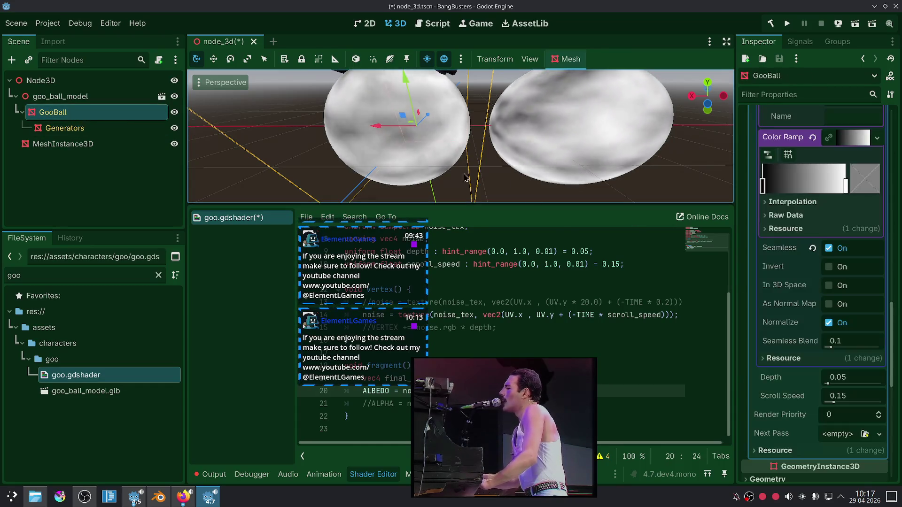
scroll(750, 285, "up", 10)
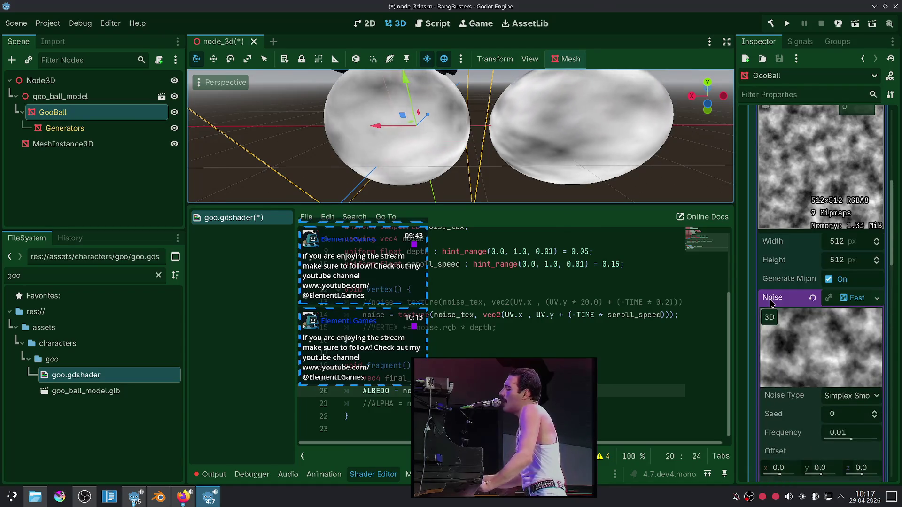
scroll(771, 303, "up", 15)
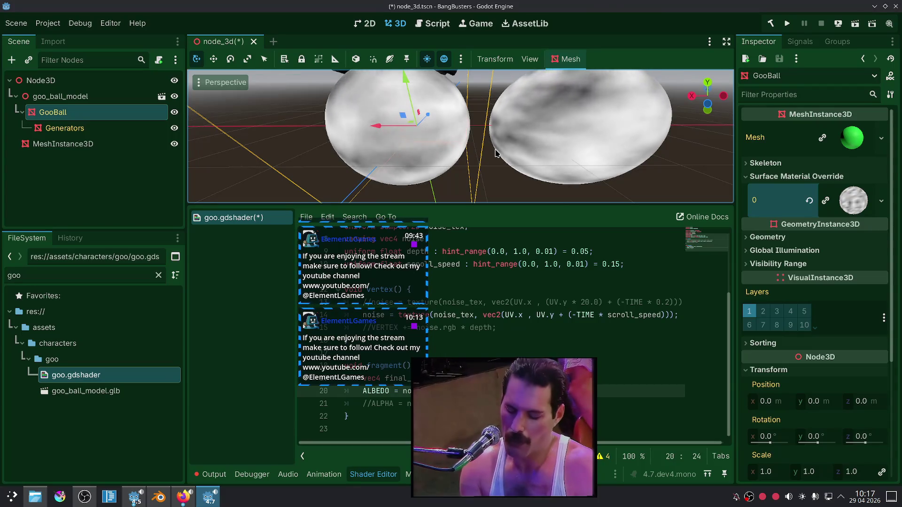
left_click(852, 211)
scroll(852, 215, "down", 10)
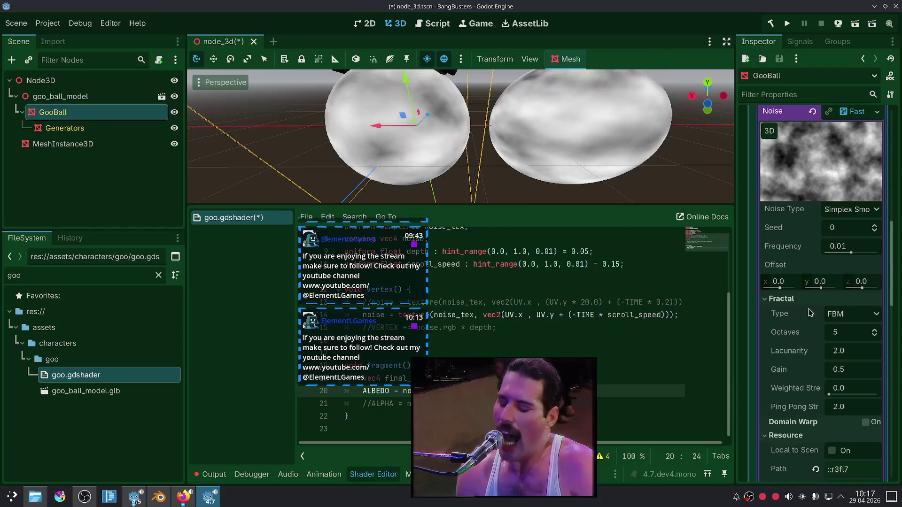
scroll(836, 319, "down", 3)
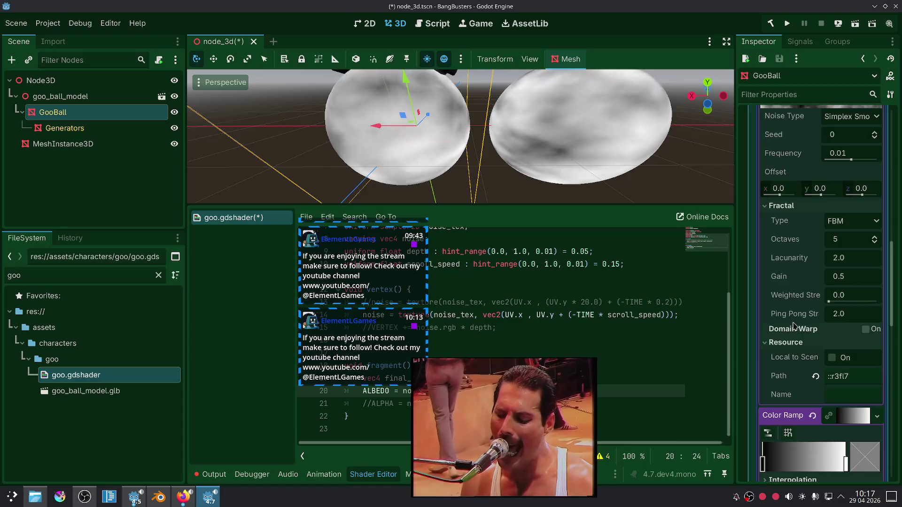
scroll(798, 319, "down", 5)
scroll(795, 326, "up", 10)
scroll(796, 326, "up", 4)
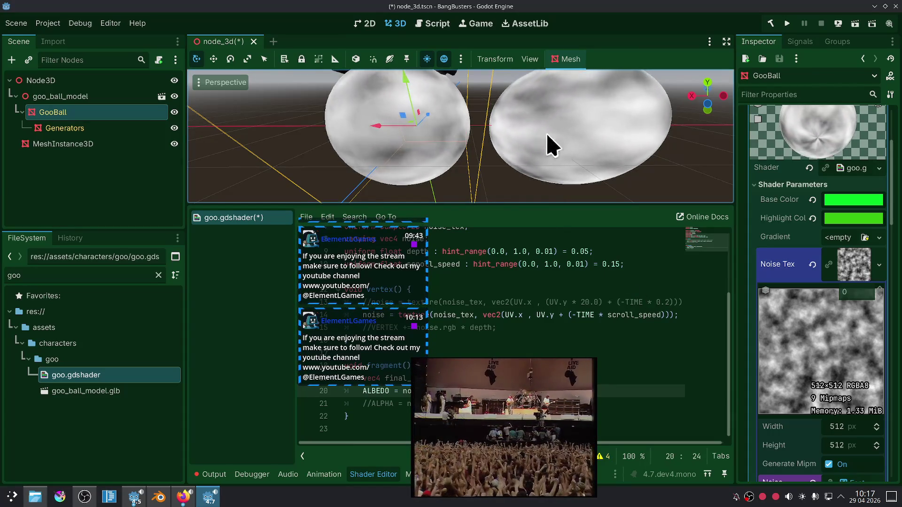
scroll(540, 184, "down", 5)
scroll(529, 186, "up", 5)
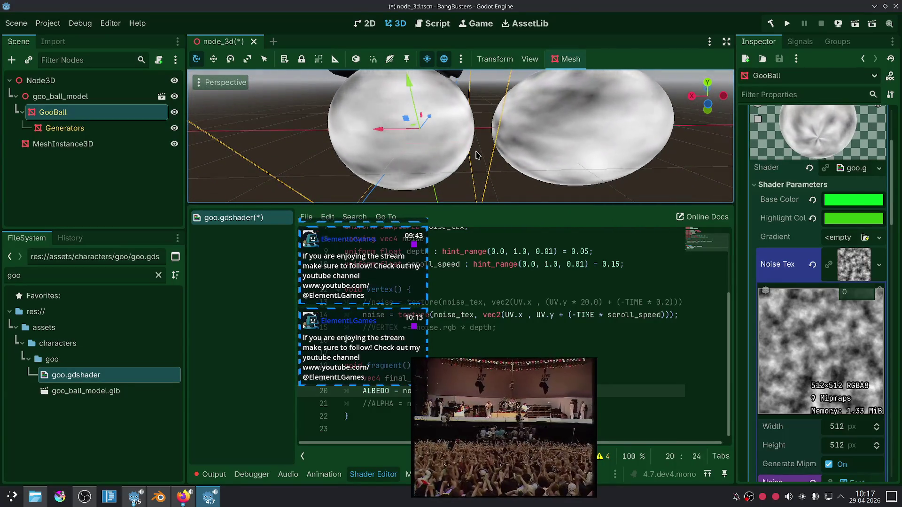
scroll(483, 151, "down", 3)
left_click_drag(484, 151, 447, 153)
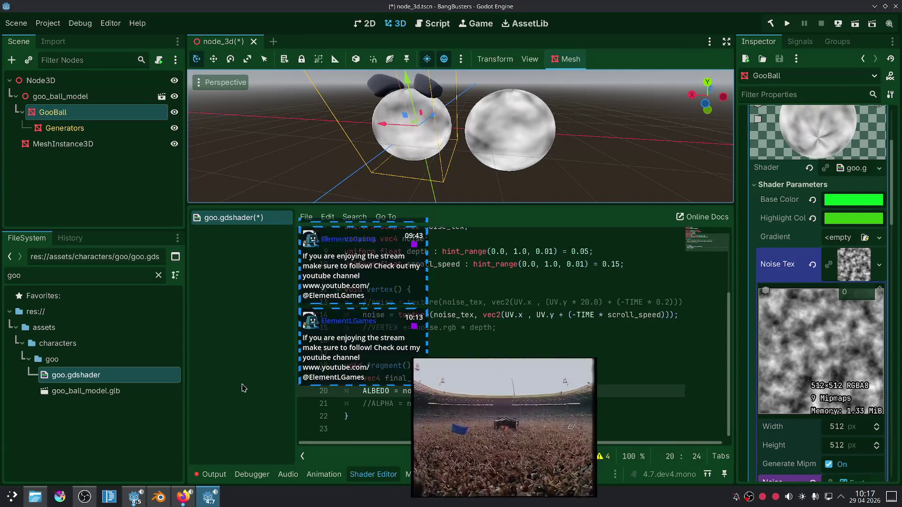
left_click(161, 501)
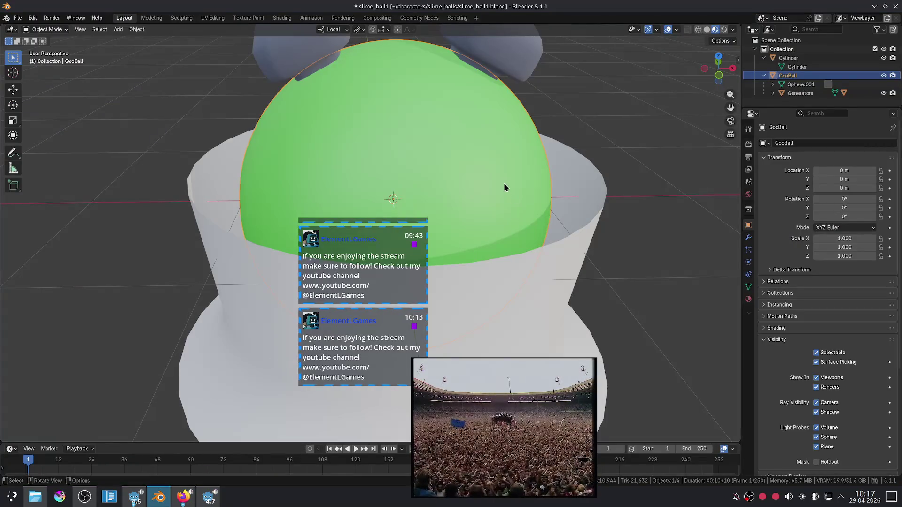
Select all of GooBall's faces in Edit Mode, recalculate normals outside, and return to Object Mode.
key("Tab")
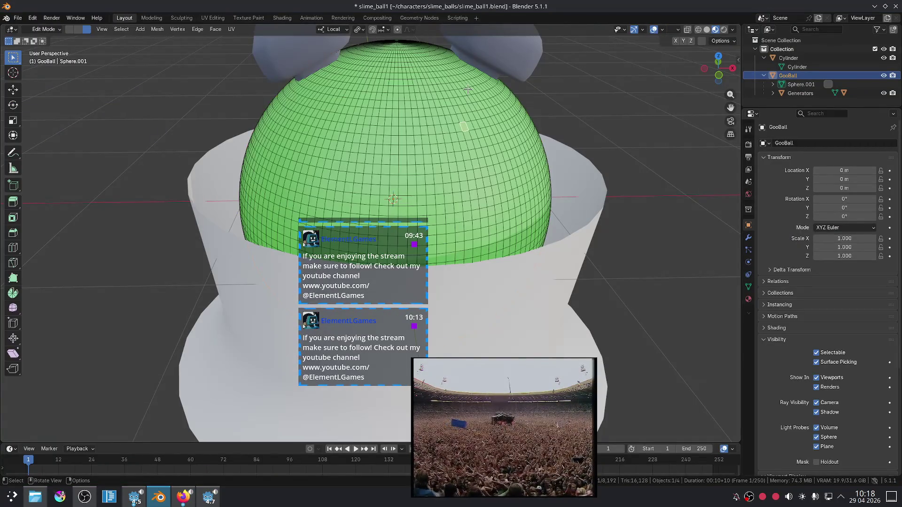
key("a")
right_click(467, 89)
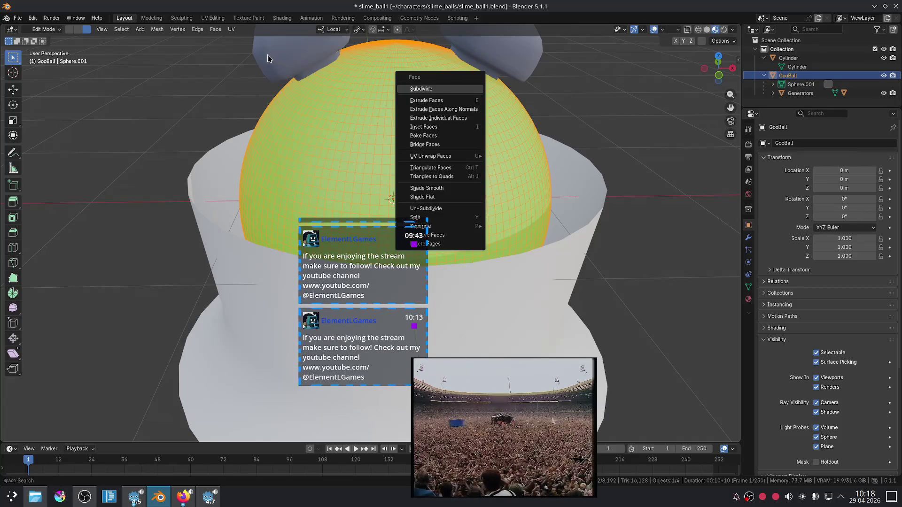
left_click(154, 29)
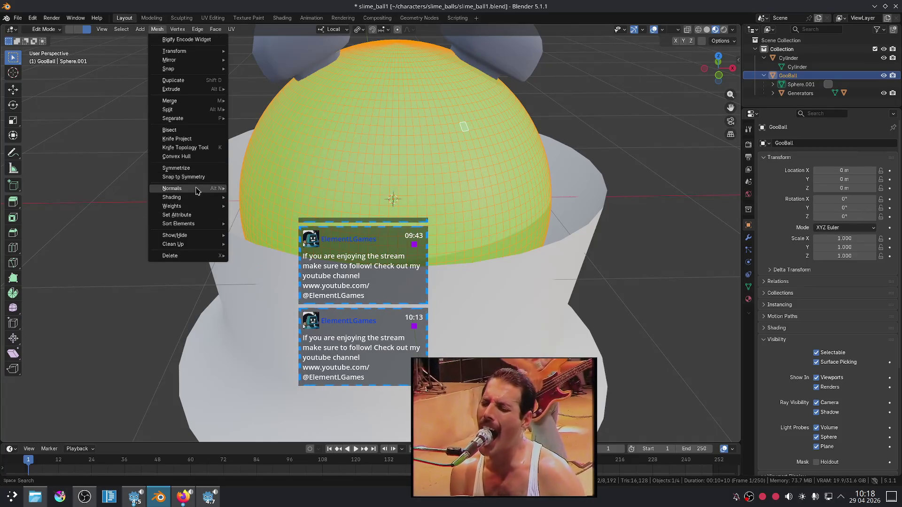
mouse_move(196, 190)
left_click(276, 196)
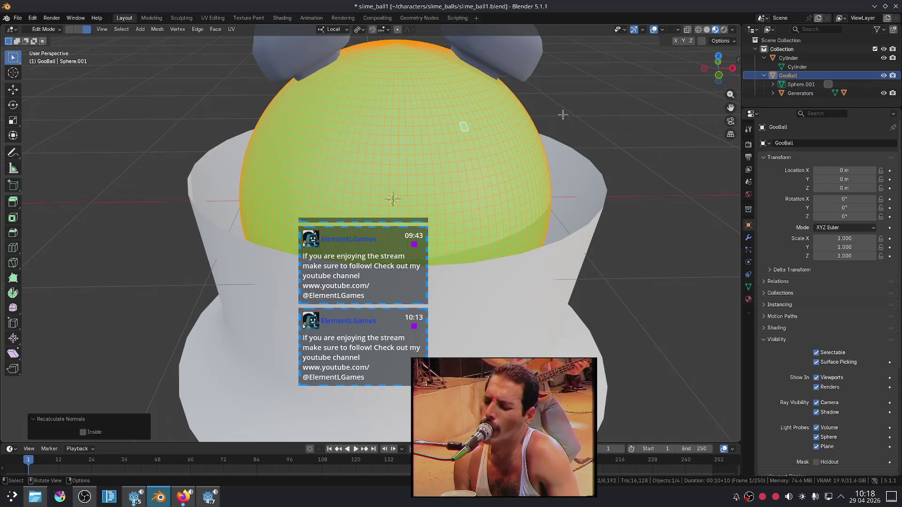
key("Tab")
left_click(608, 93)
key("alt+Tab")
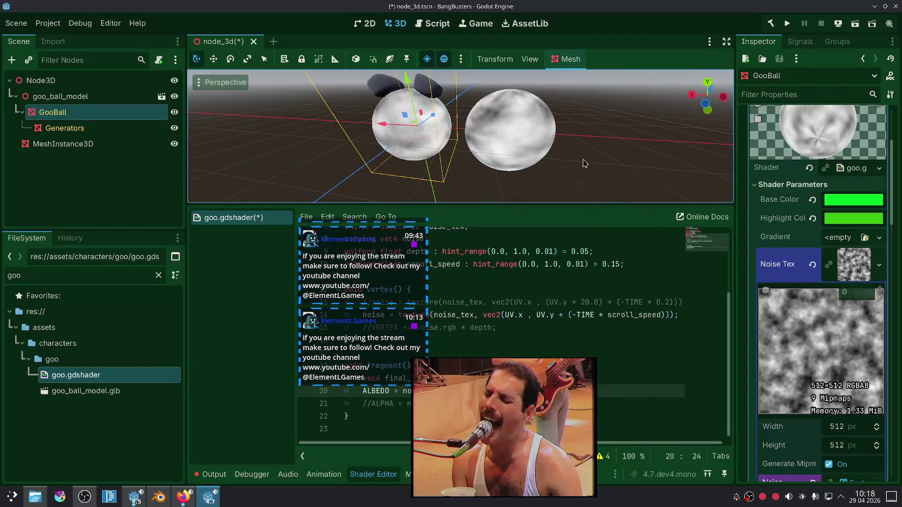
Adjust the goo greens, setting the GooBall Base Color to the darker green 006a10.
key("alt+Tab")
key("alt+Tab")
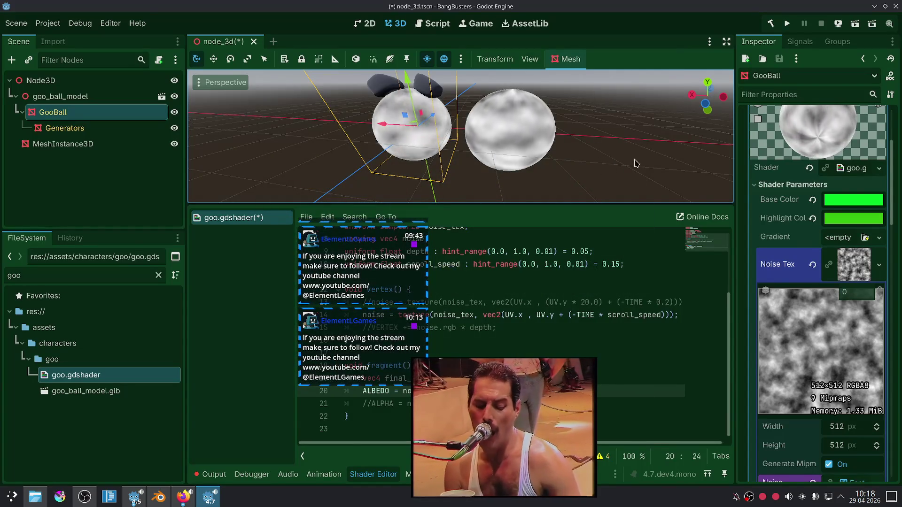
left_click(860, 221)
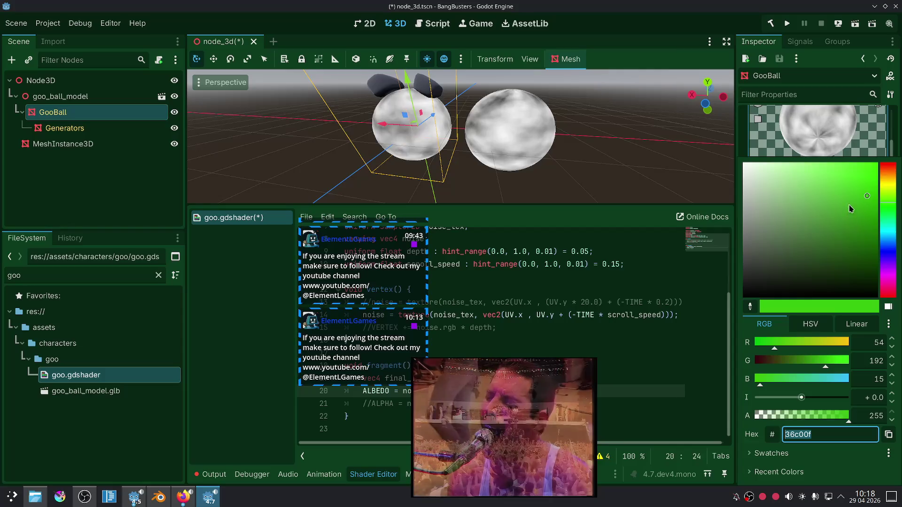
left_click(866, 197)
left_click(741, 159)
left_click(855, 197)
left_click(874, 219)
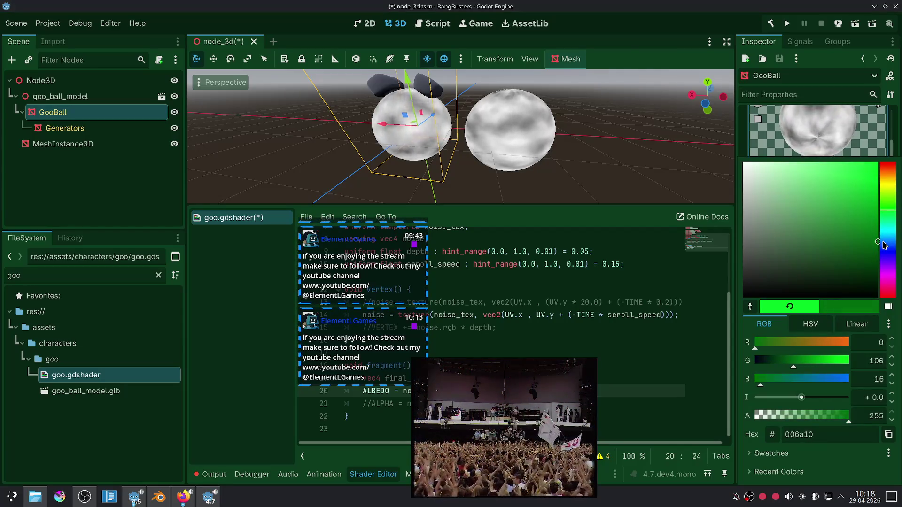
left_click(744, 140)
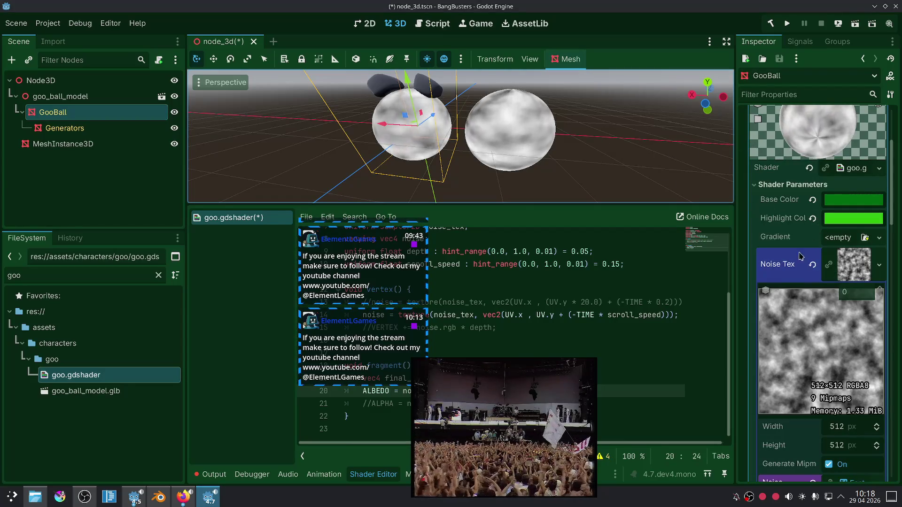
Review the Noise Tex settings: 512×512, 9 mipmaps, Simplex Smooth noise at frequency 0.01.
scroll(769, 258, "down", 5)
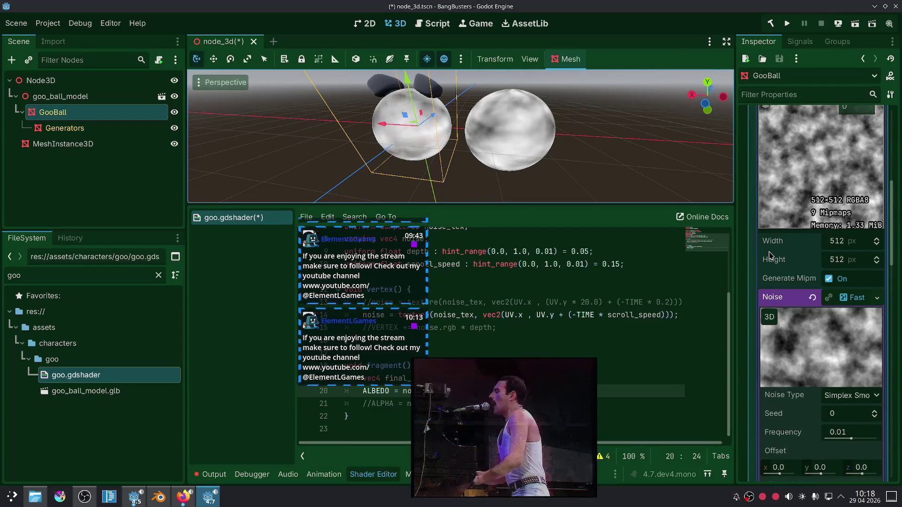
scroll(771, 255, "down", 6)
scroll(771, 255, "up", 3)
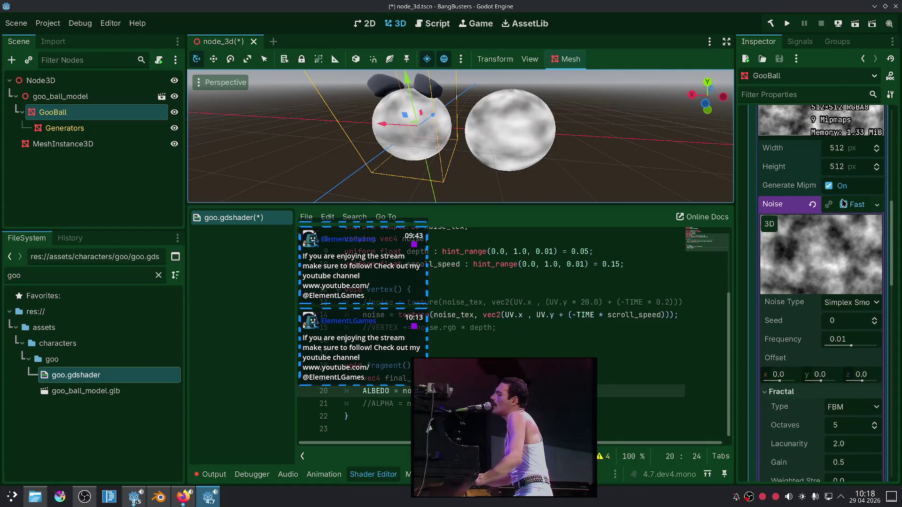
mouse_move(792, 187)
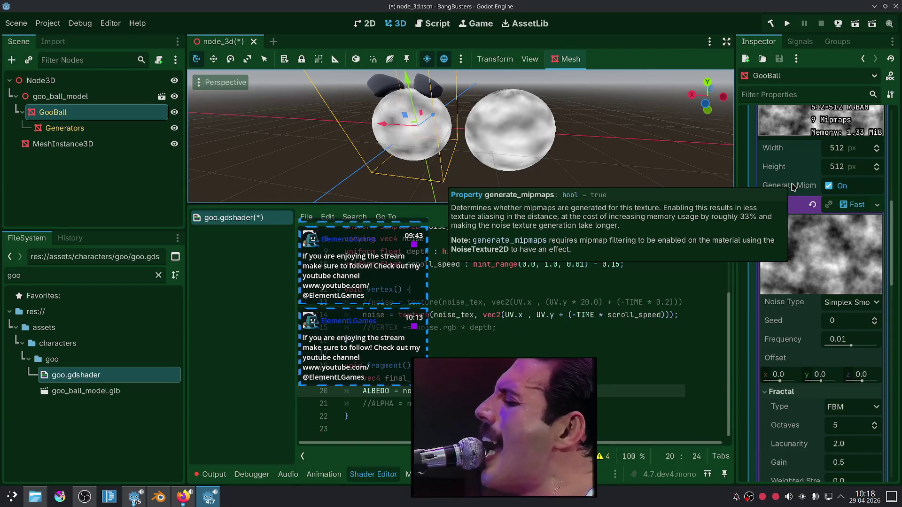
scroll(757, 227, "up", 10)
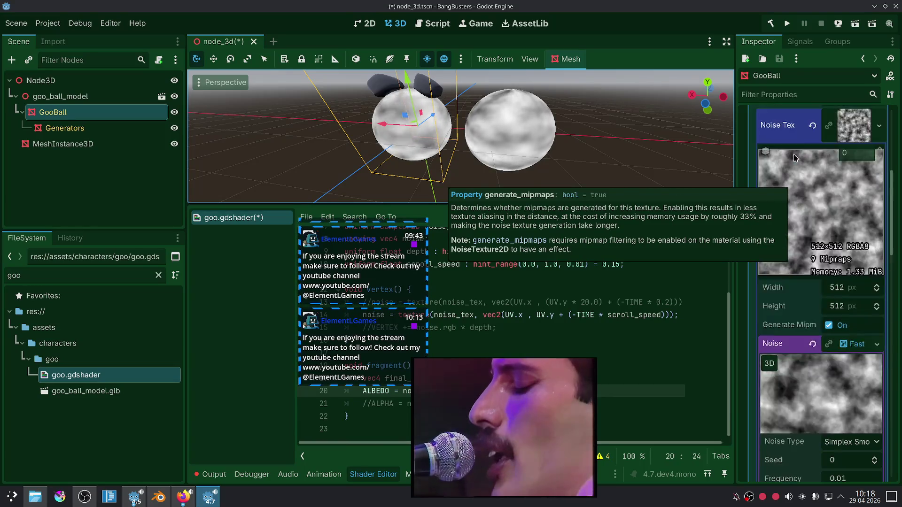
In GooBall's Geometry properties, reset LOD Bias back to 1.0.
left_click(52, 128)
left_click(775, 179)
left_click(768, 162)
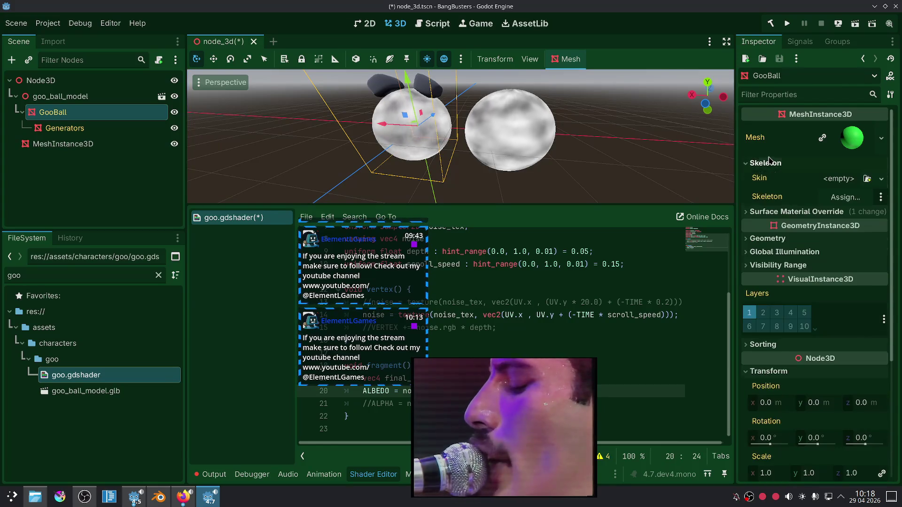
left_click(769, 163)
left_click(762, 204)
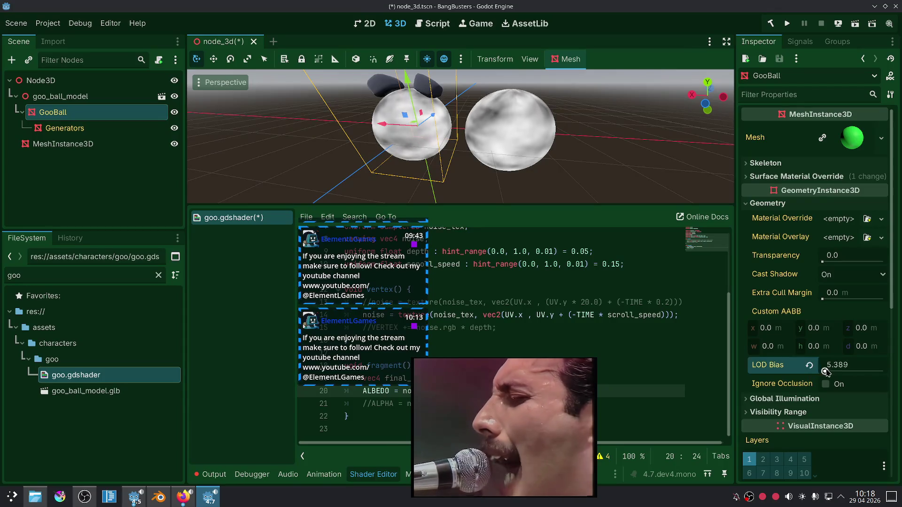
scroll(450, 154, "up", 2)
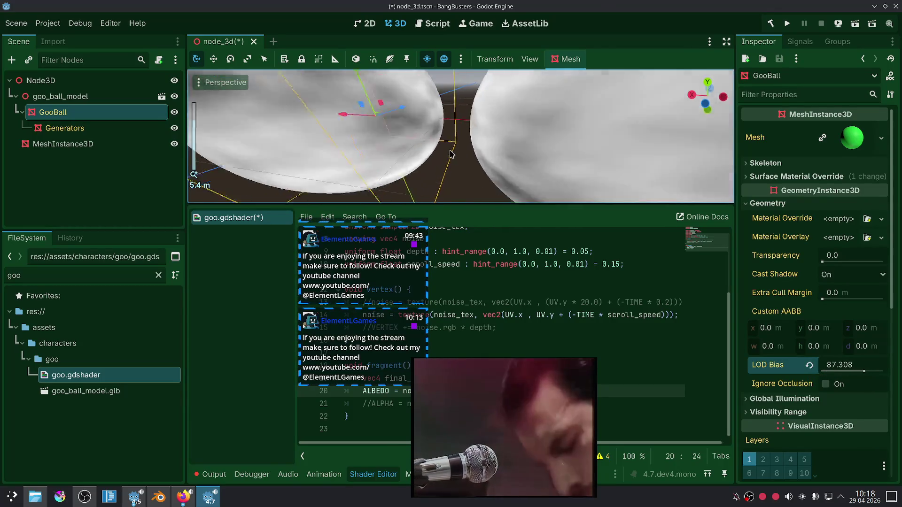
left_click(809, 365)
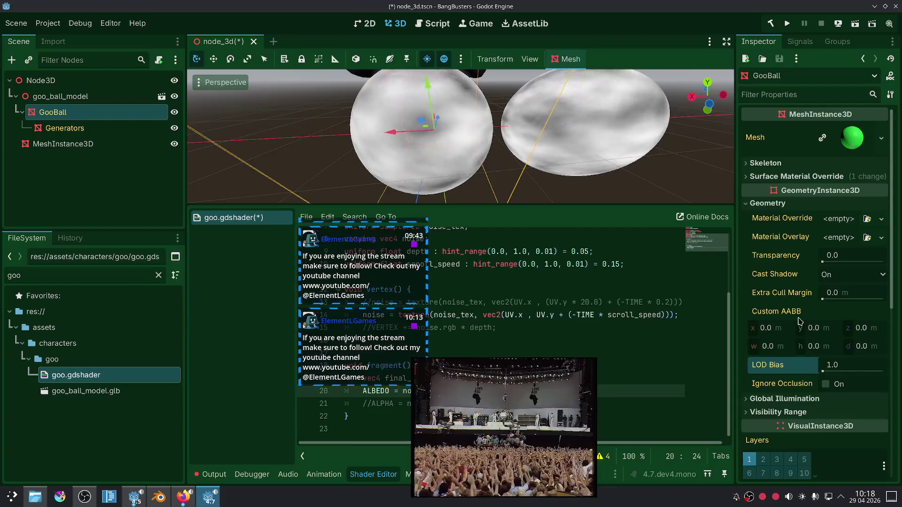
Try Visibility Range Begin values, reset Begin Margin to 0.0 m, and keep Fade Mode Disabled.
scroll(779, 282, "down", 4)
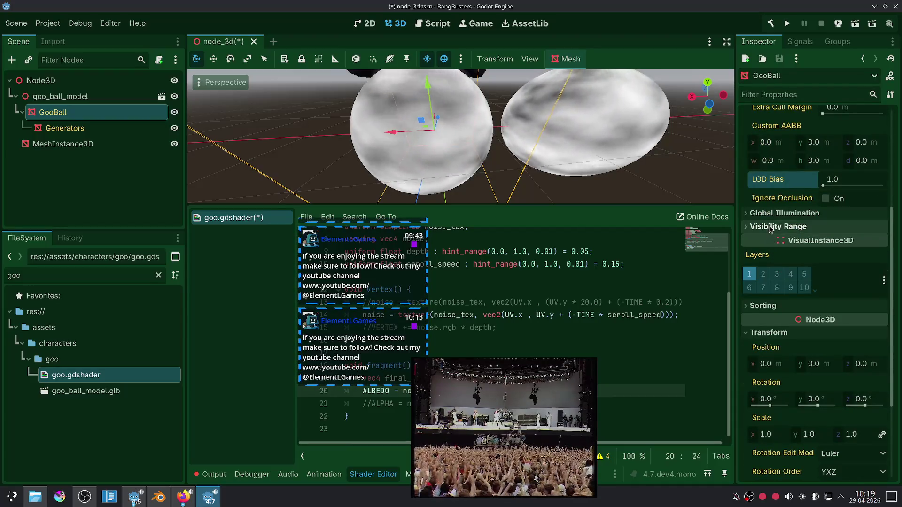
left_click(772, 214)
left_click(777, 262)
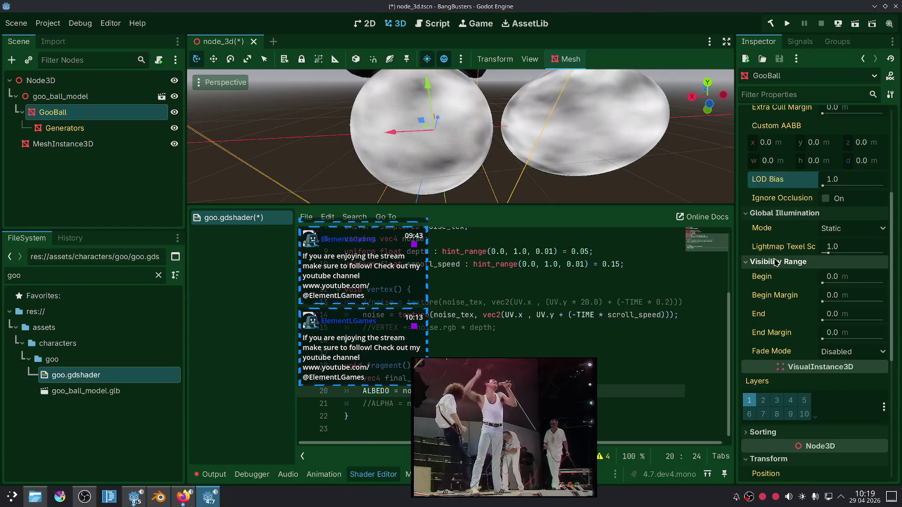
left_click(823, 283)
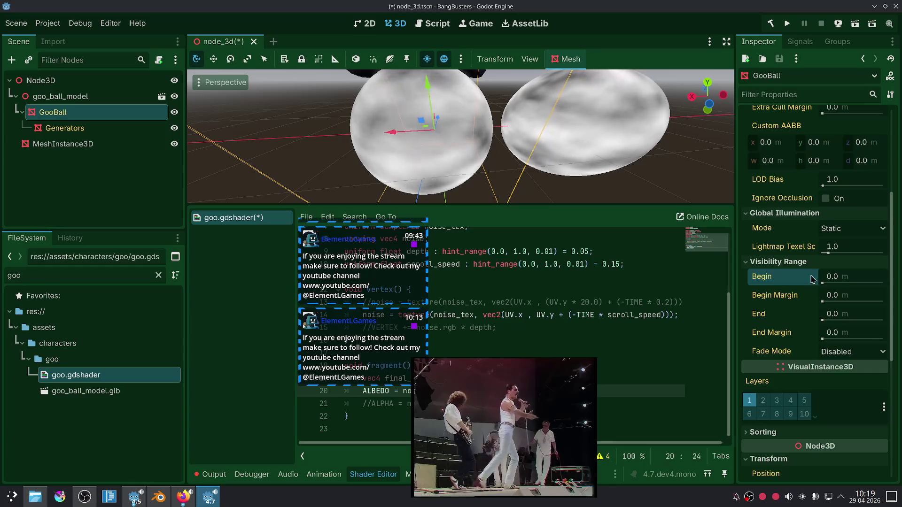
left_click_drag(823, 301, 867, 300)
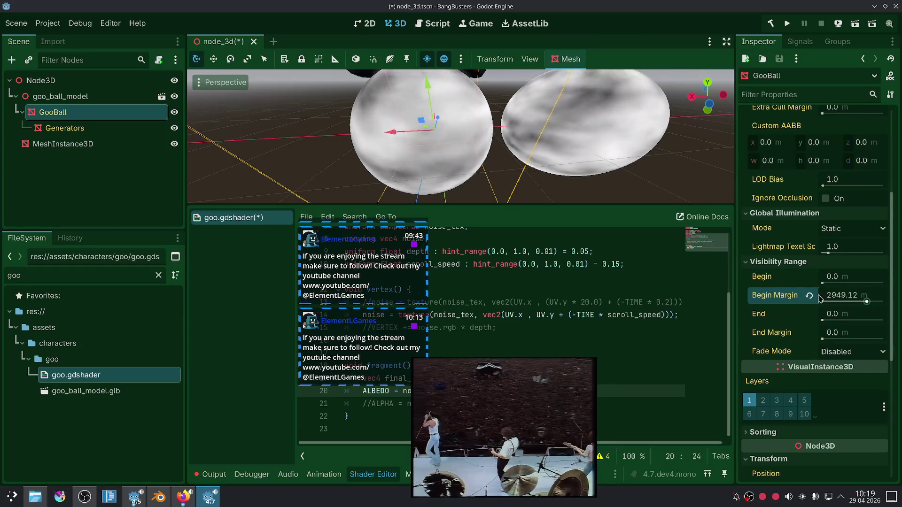
left_click(809, 295)
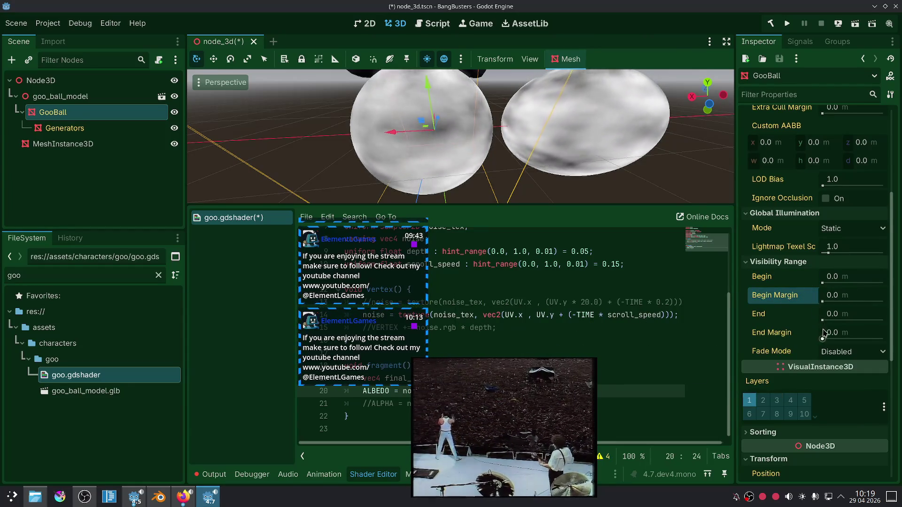
left_click(831, 352)
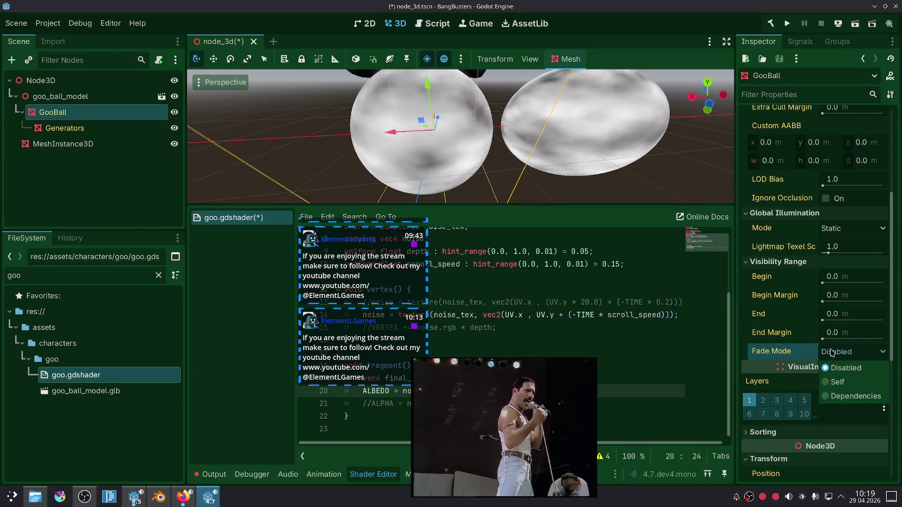
left_click(833, 353)
Inspect and collapse GooBall's Sorting and Visibility properties.
scroll(775, 313, "down", 5)
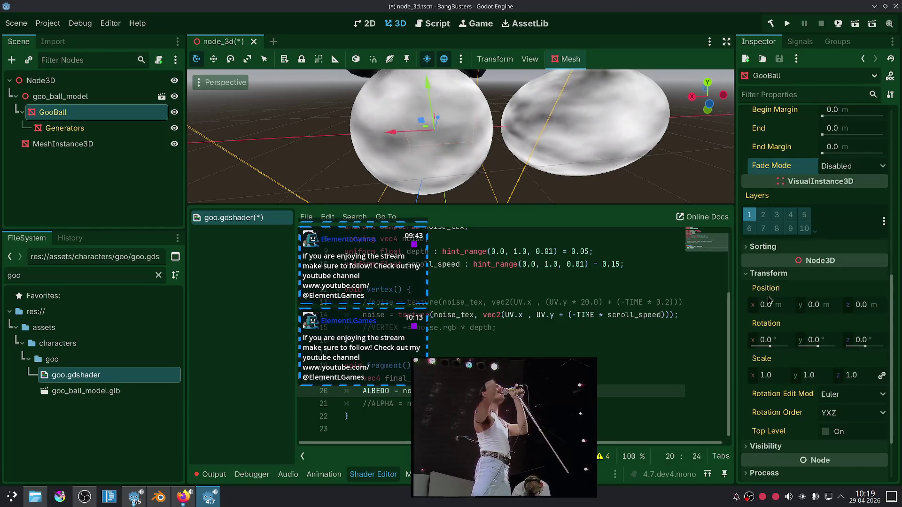
left_click(779, 246)
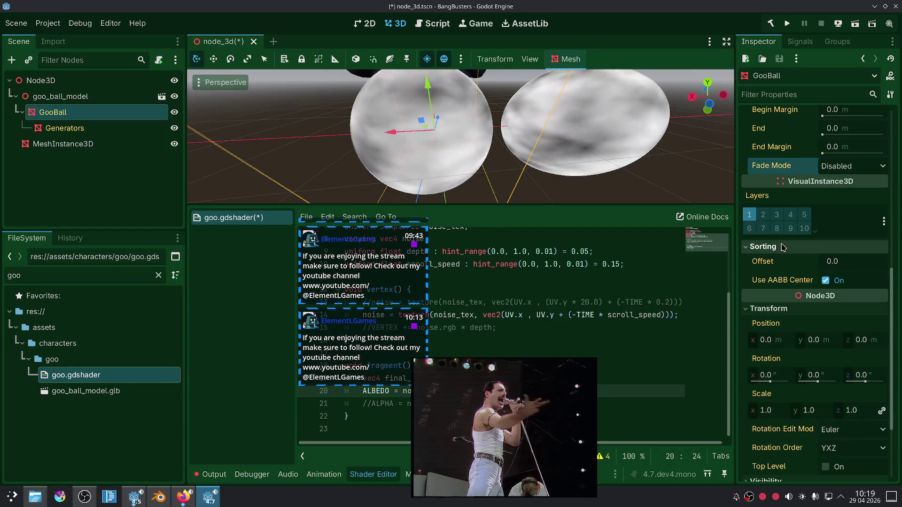
left_click(781, 247)
scroll(768, 281, "down", 2)
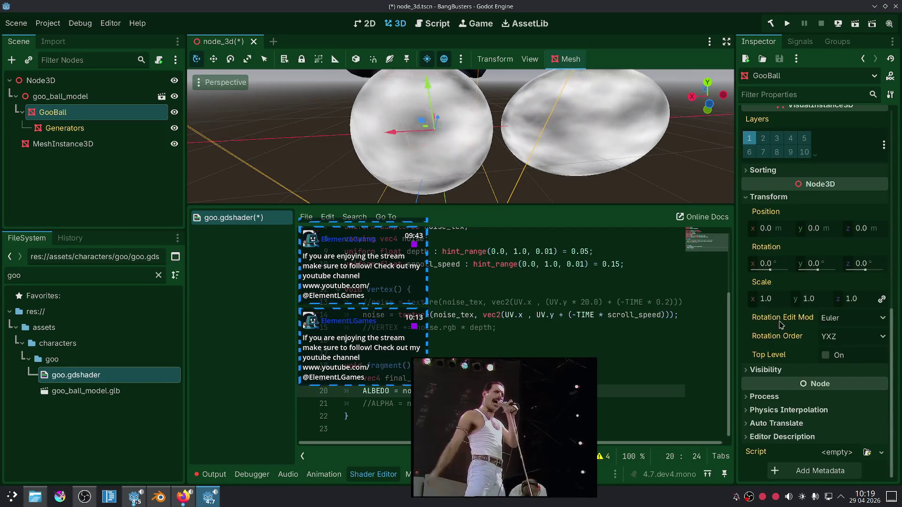
left_click(784, 370)
left_click(786, 370)
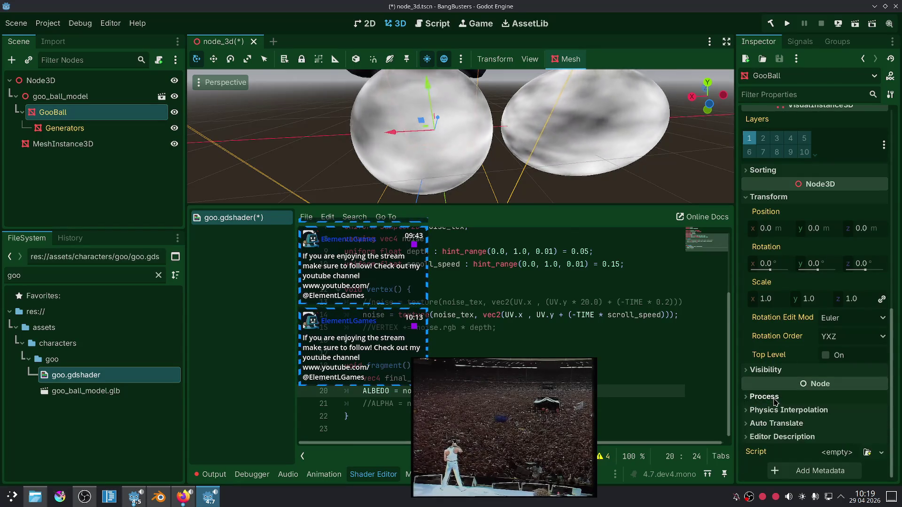
Close the spatial shader docs tab and open a new private Firefox window.
left_click(183, 496)
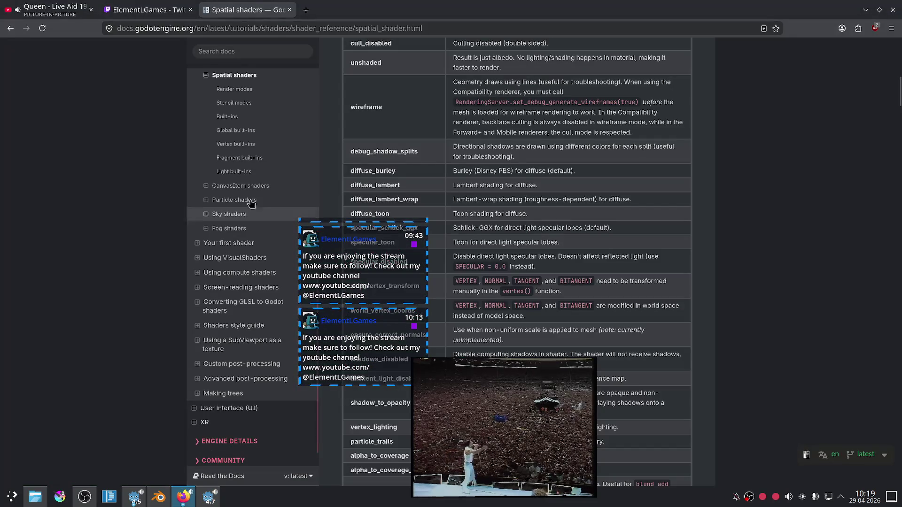
left_click(290, 10)
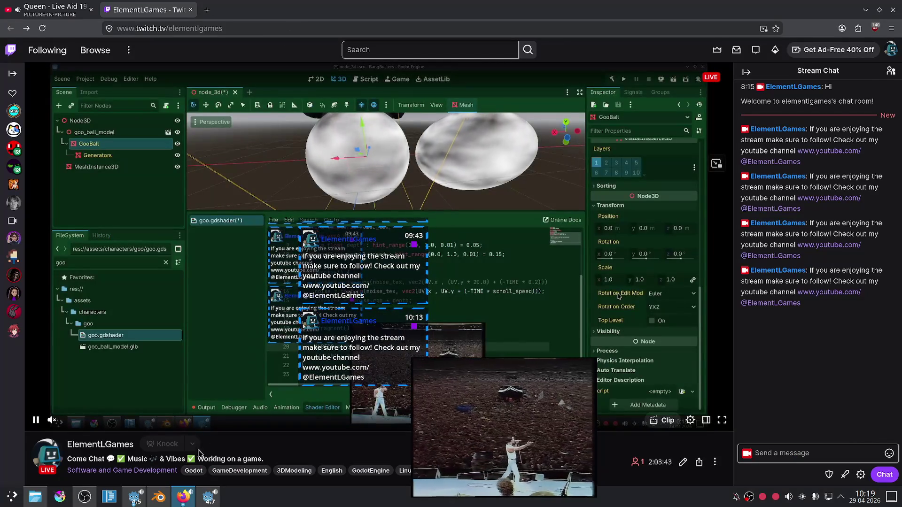
right_click(183, 497)
left_click(221, 344)
right_click(184, 497)
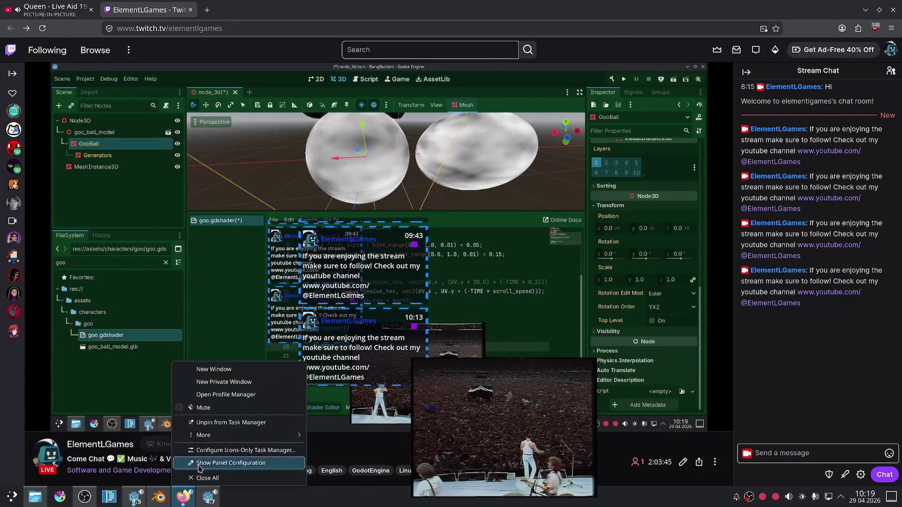
left_click(219, 382)
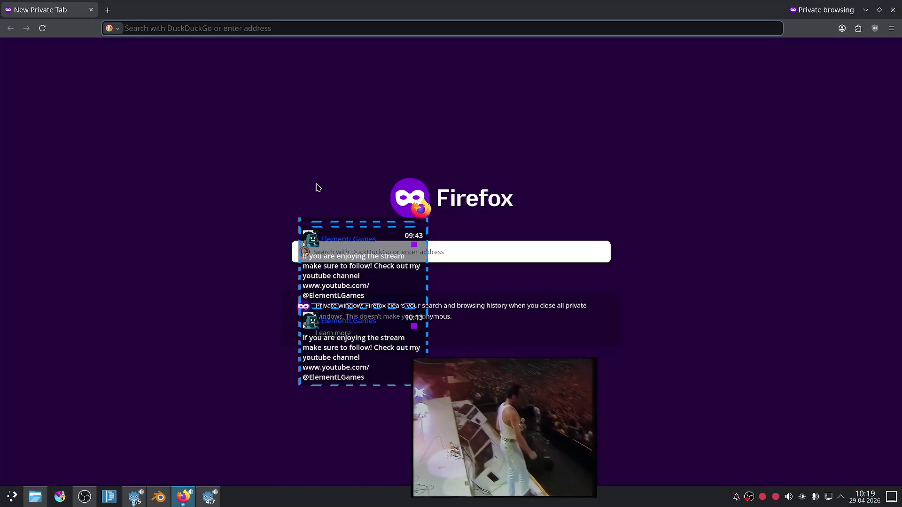
Search DuckDuckGo for 'godot how to configure lod on mesh'.
type("godot how to")
type(" configure lo")
type("d on objec")
key("BackSpace")
key("BackSpace")
key("BackSpace")
type("mesh")
key("Return")
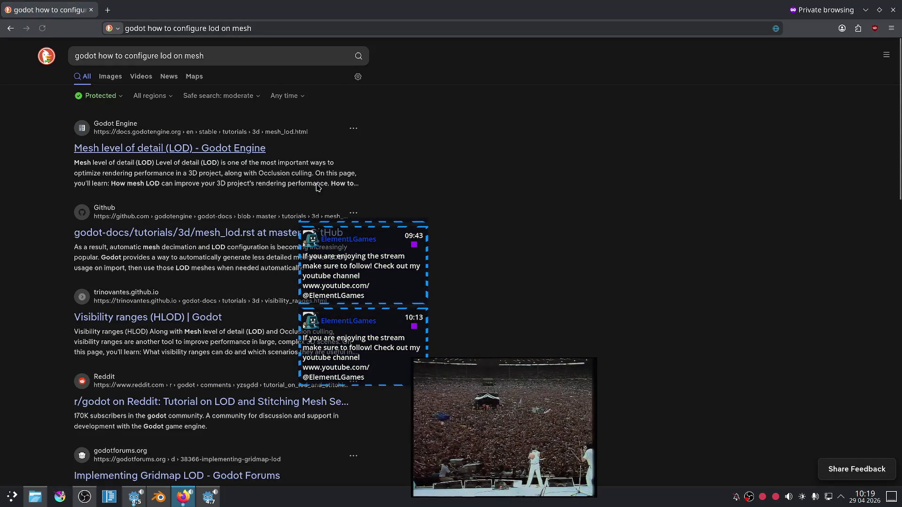
Open the Godot Mesh level of detail (LOD) docs and read down to Generating mesh LOD.
left_click(224, 148)
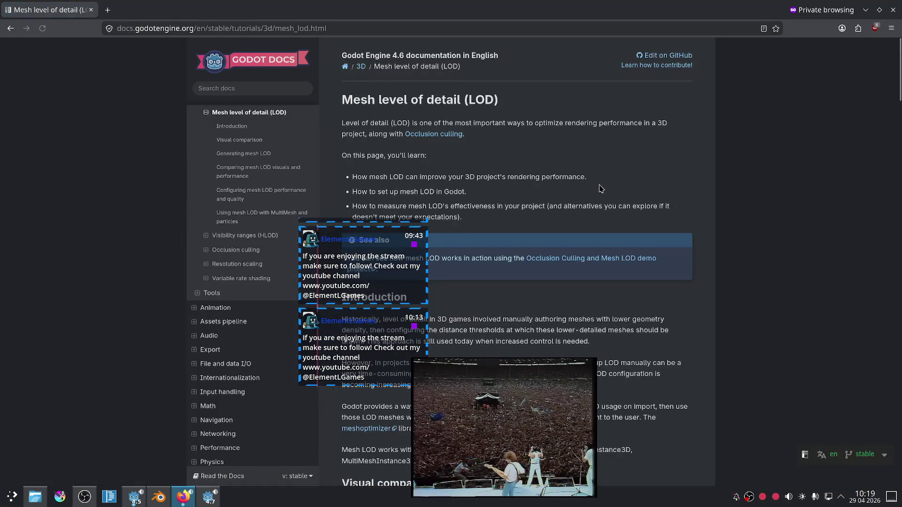
scroll(552, 187, "down", 2)
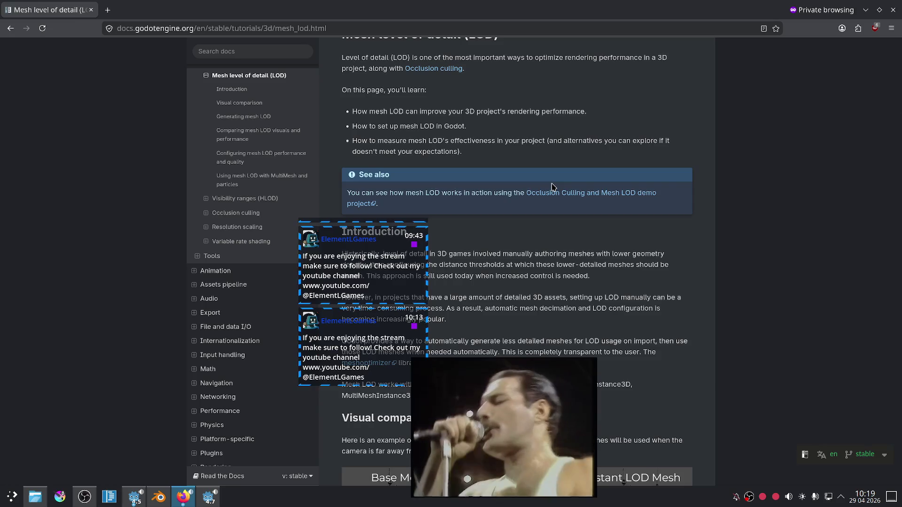
scroll(553, 187, "down", 8)
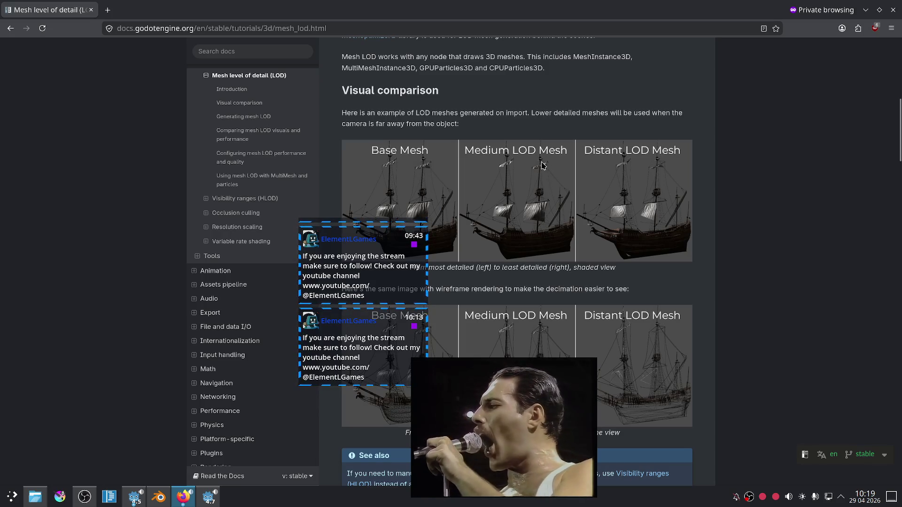
scroll(575, 97, "down", 2)
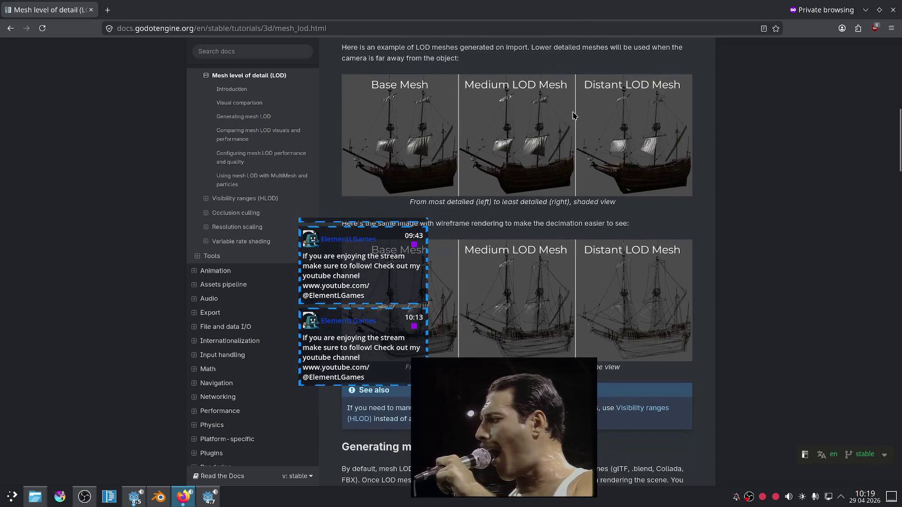
scroll(549, 126, "down", 3)
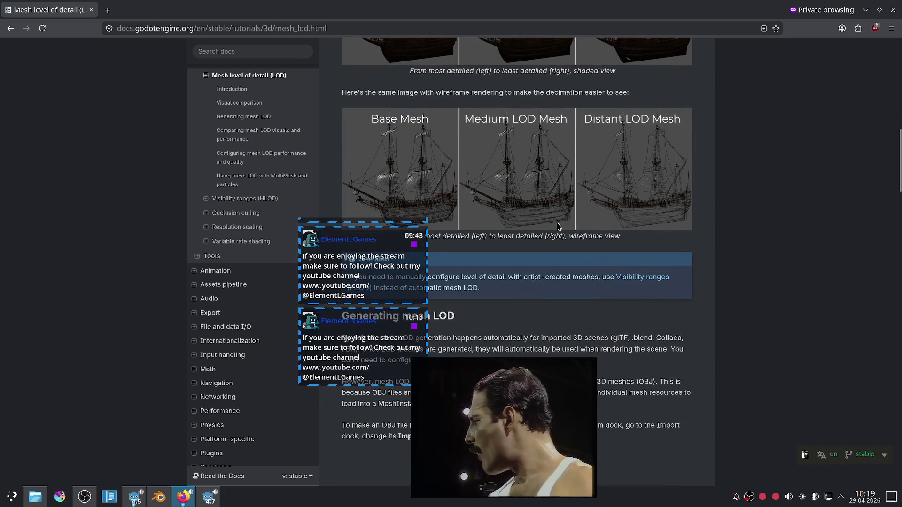
scroll(492, 130, "down", 3)
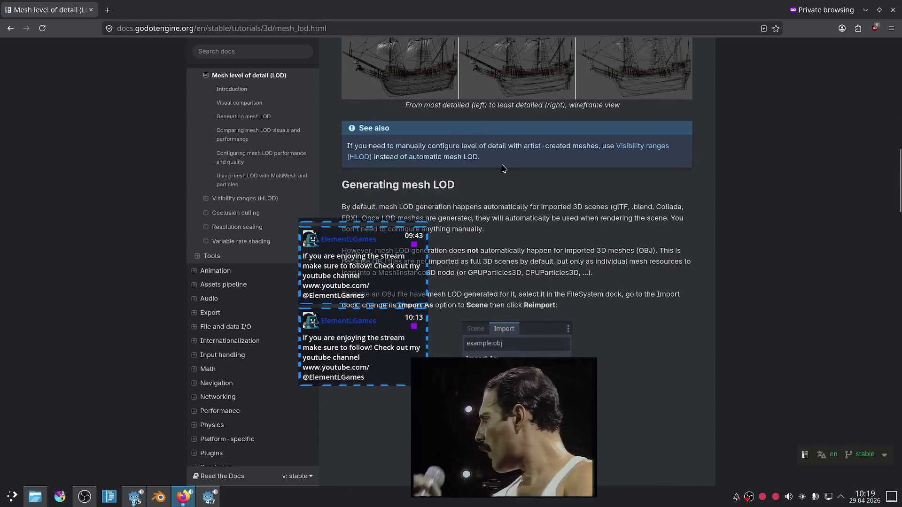